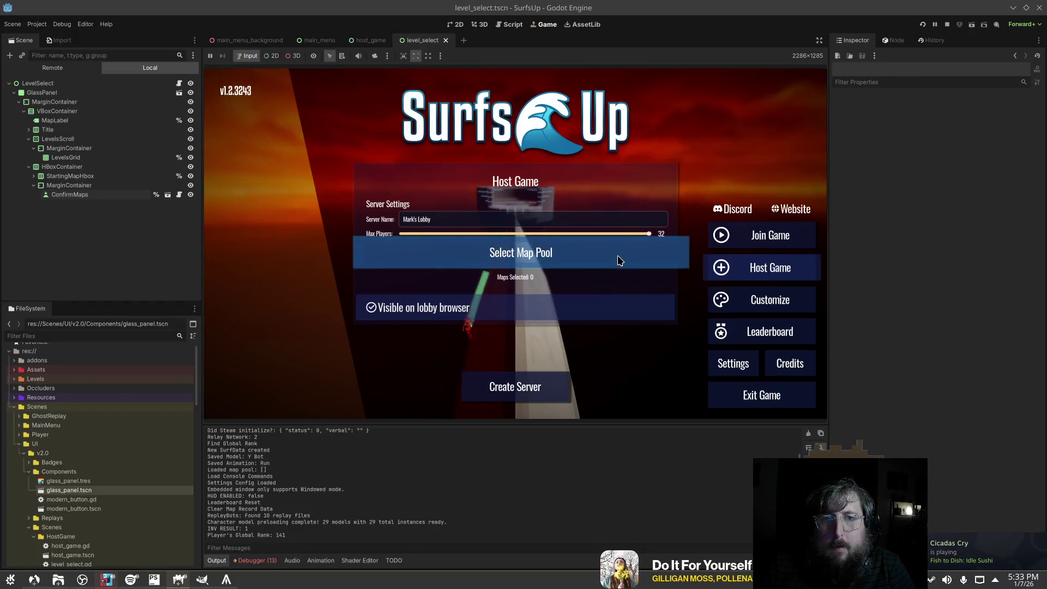
- Stop the running game and switch to the host_game scene, collapsing the ServerName row
{"action": "left_click", "coordinate": [536, 222]}
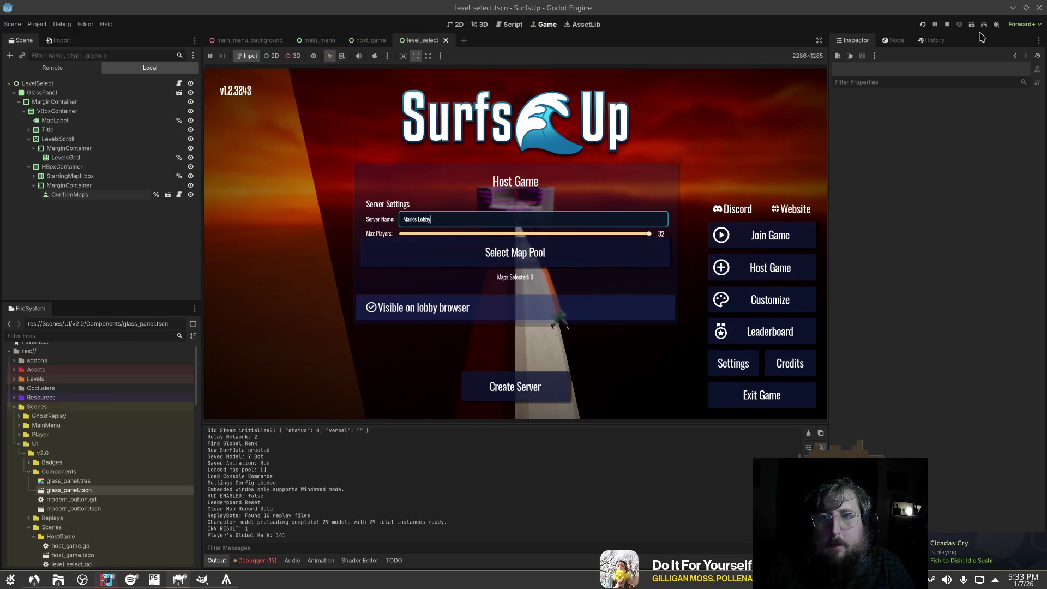
{"action": "left_click", "coordinate": [947, 24]}
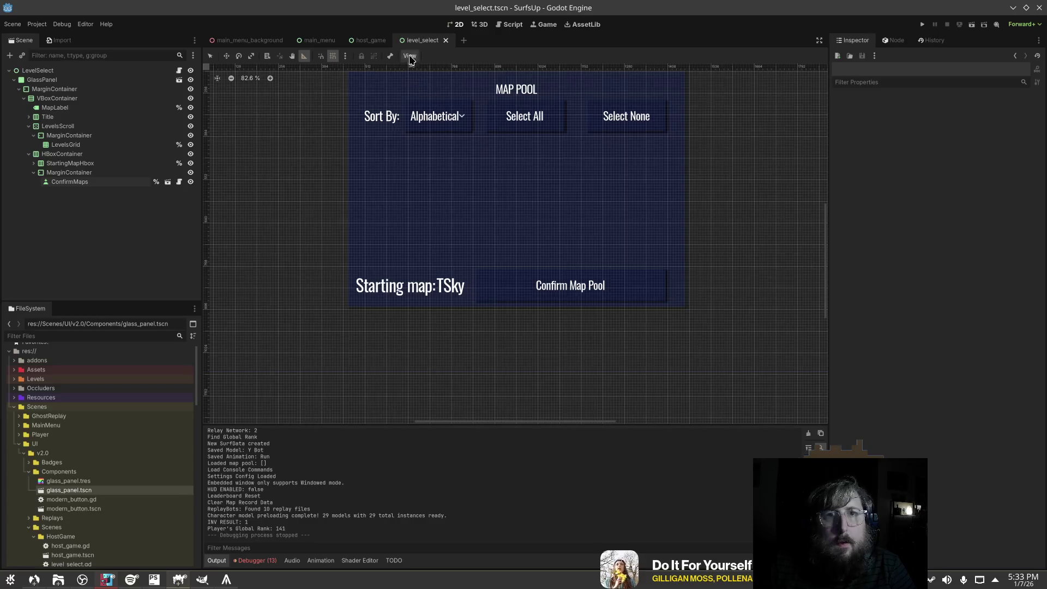
{"action": "left_click", "coordinate": [369, 41]}
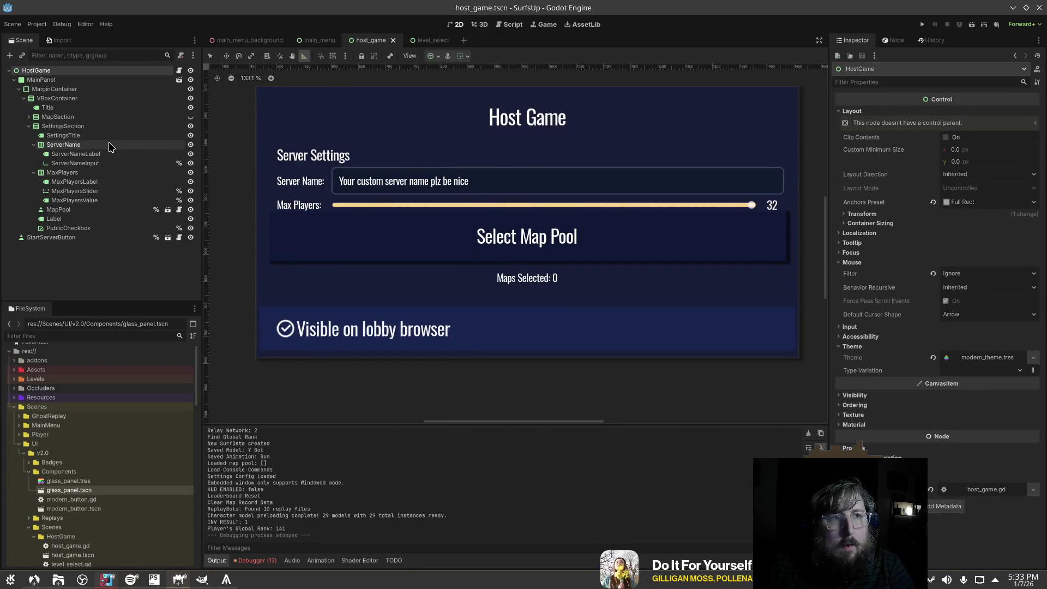
{"action": "left_click", "coordinate": [63, 145]}
{"action": "left_click", "coordinate": [34, 144]}
- Set the SettingsSection container's Separation override to 25
{"action": "left_click", "coordinate": [60, 126]}
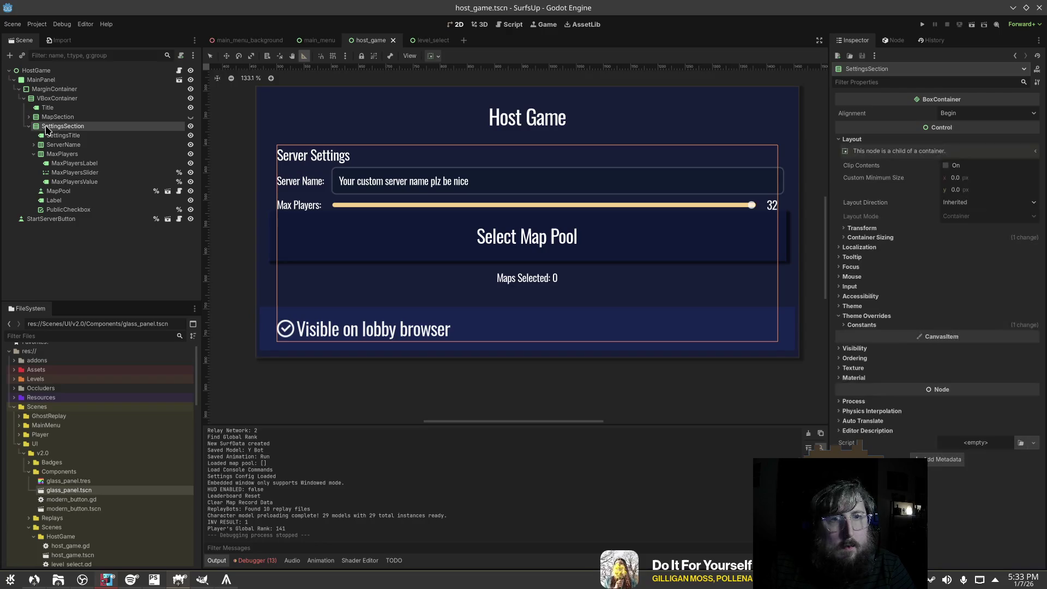
{"action": "left_click", "coordinate": [884, 325]}
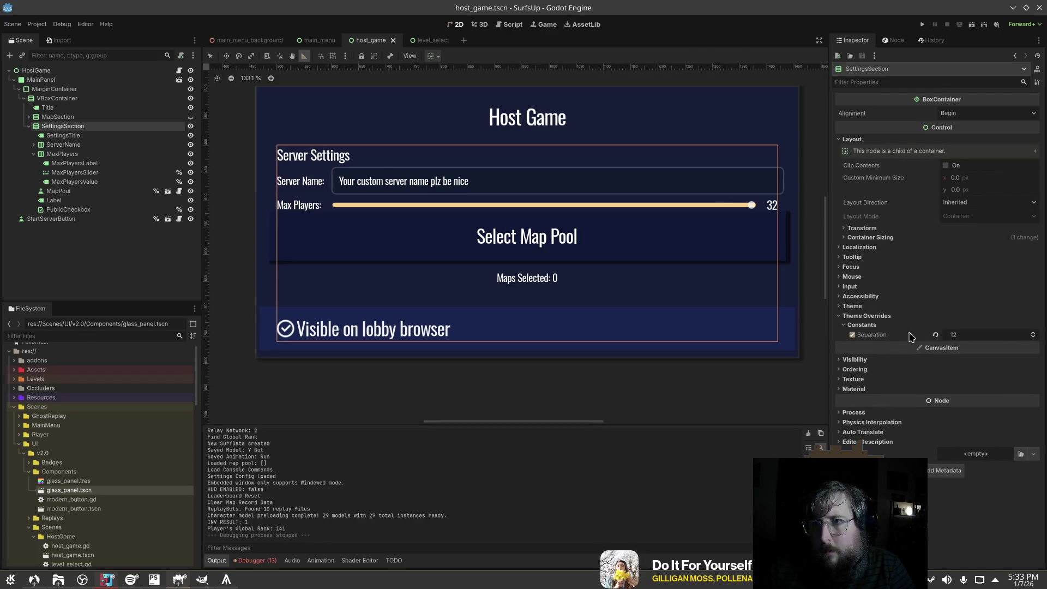
{"action": "type", "text": "50"}
{"action": "key", "text": "Return"}
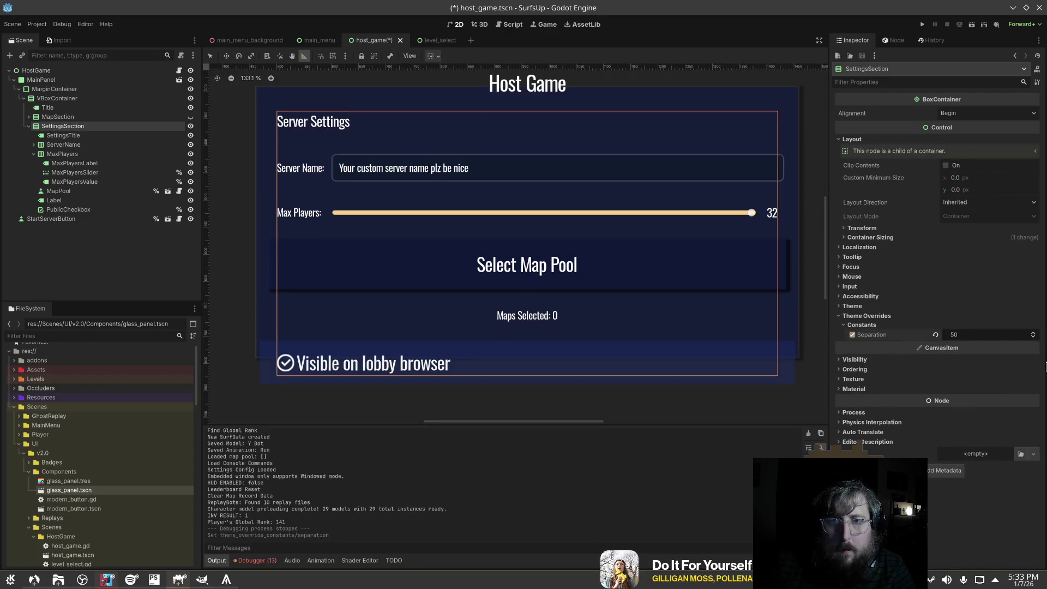
{"action": "left_click", "coordinate": [981, 331]}
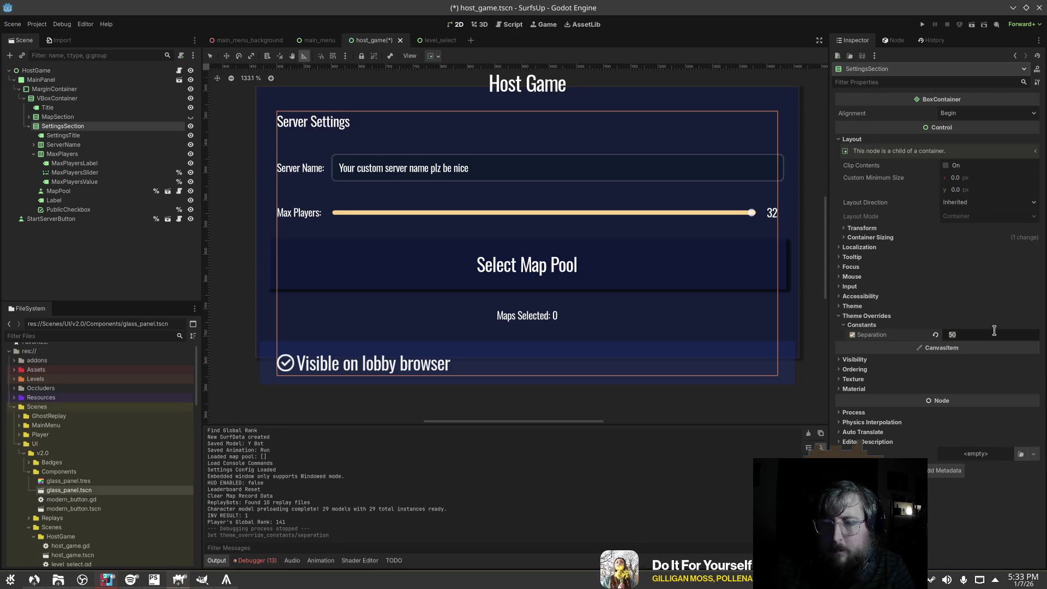
{"action": "type", "text": "25"}
{"action": "key", "text": "Return"}
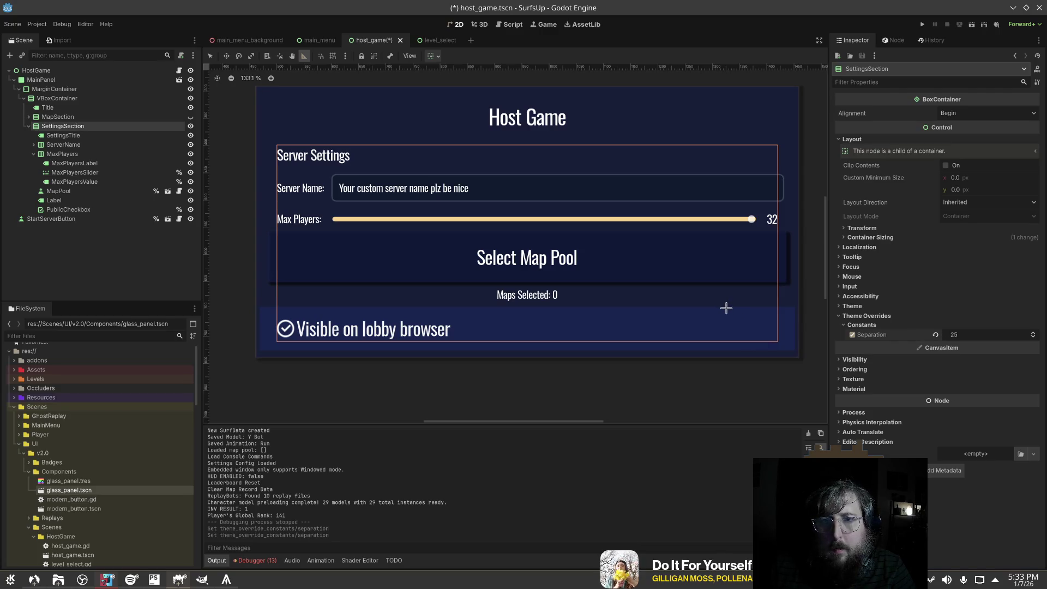
- Centre the MapPool button horizontally and vertically, then save host_game.tscn
{"action": "left_click", "coordinate": [102, 191]}
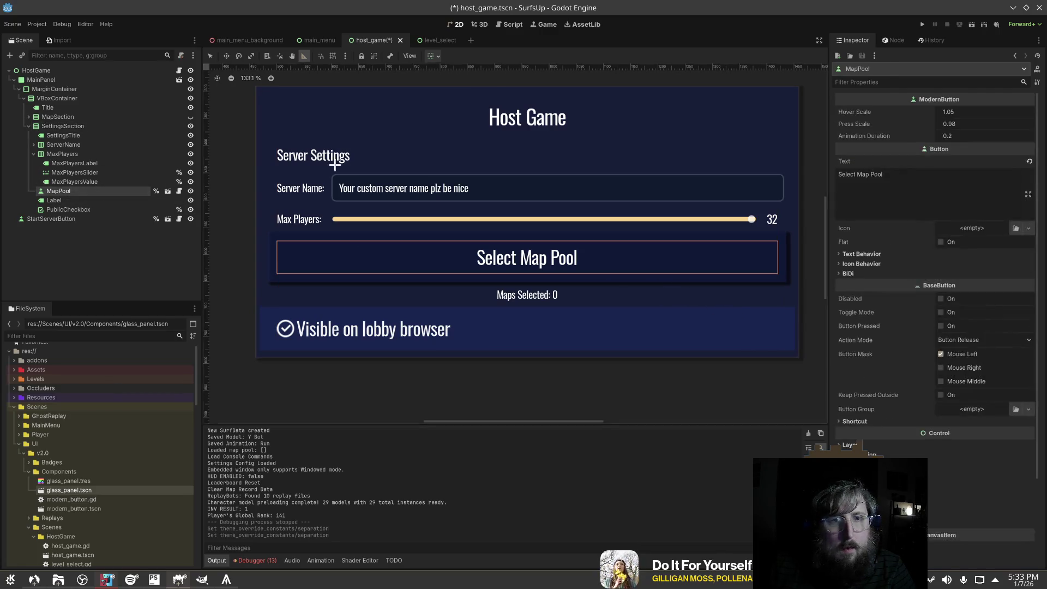
{"action": "left_click", "coordinate": [435, 56]}
{"action": "left_click", "coordinate": [453, 128]}
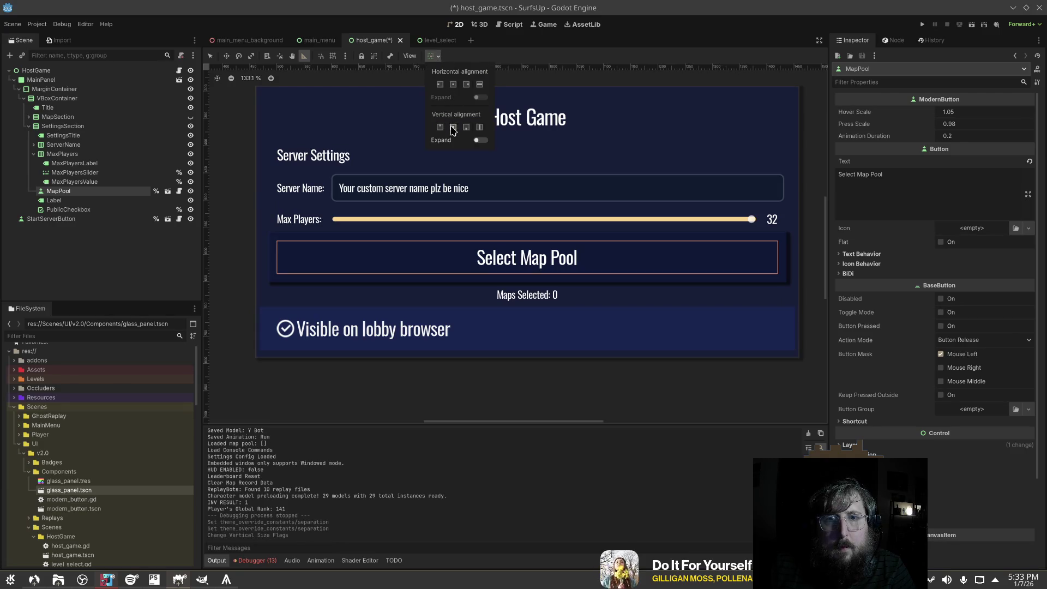
{"action": "left_click", "coordinate": [453, 84]}
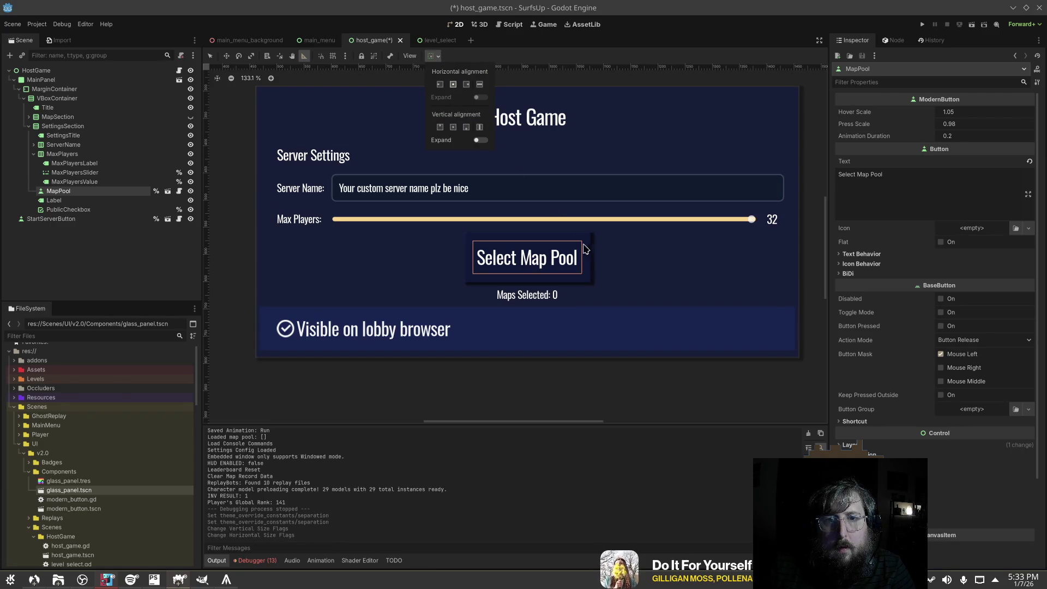
{"action": "left_click", "coordinate": [590, 306]}
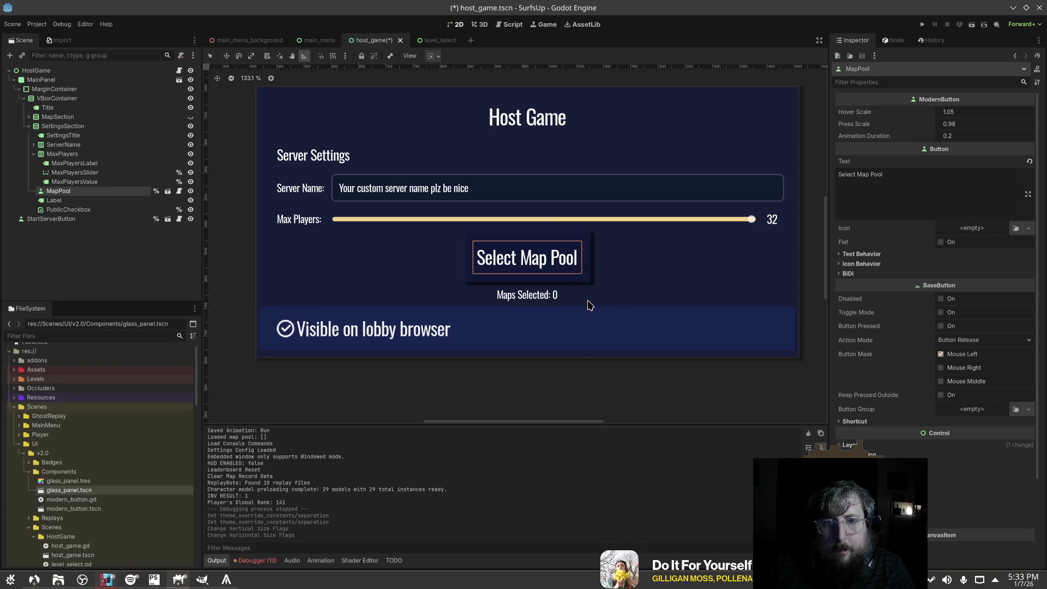
{"action": "key", "text": "Escape"}
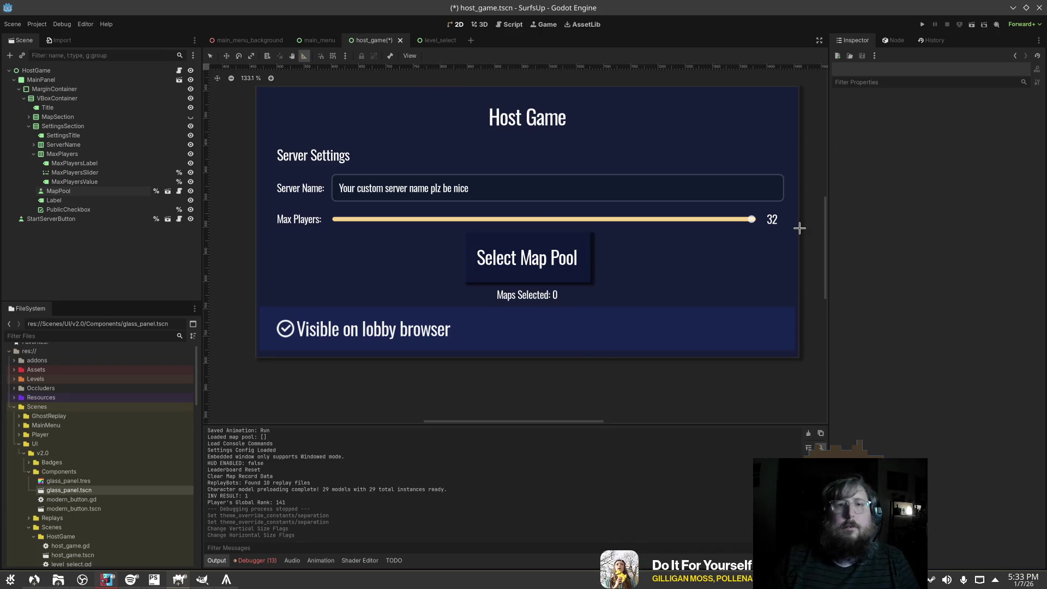
{"action": "key", "text": "ctrl+s"}
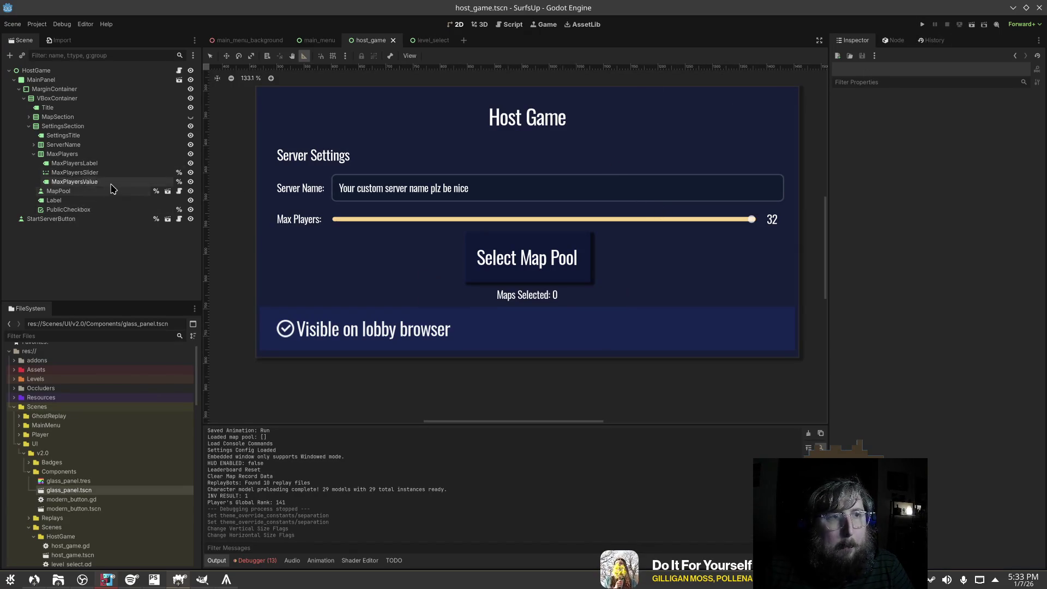
- Add level_select.tscn as a child of HostGame in the scene tree
{"action": "scroll", "coordinate": [104, 475], "scroll_direction": "down", "scroll_amount": 4}
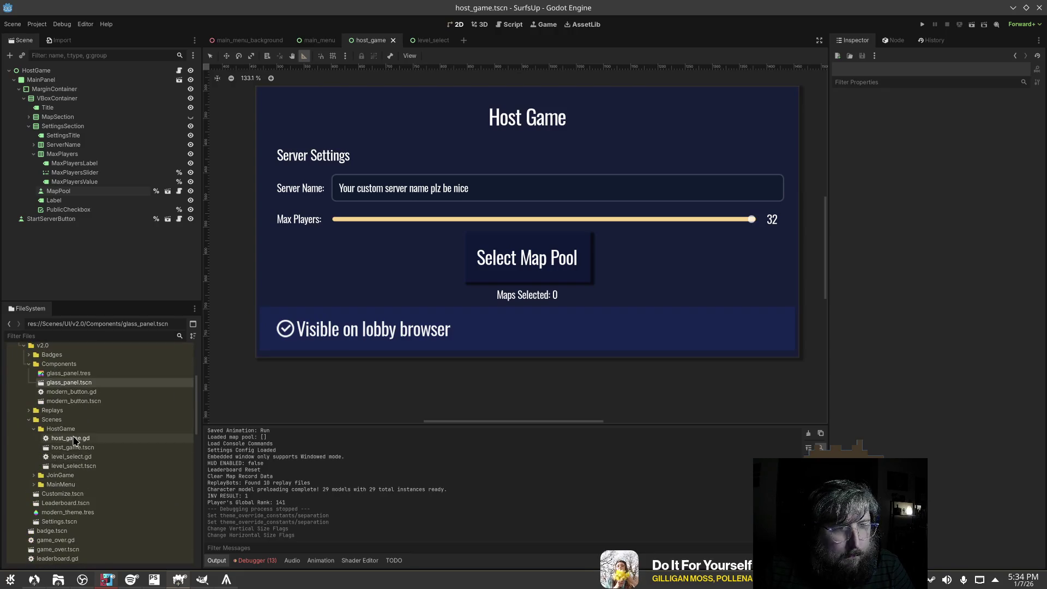
{"action": "mouse_move", "coordinate": [74, 466]}
{"action": "left_mouse_down"}
{"action": "mouse_move", "coordinate": [101, 86]}
{"action": "mouse_move", "coordinate": [136, 72]}
{"action": "left_mouse_up"}
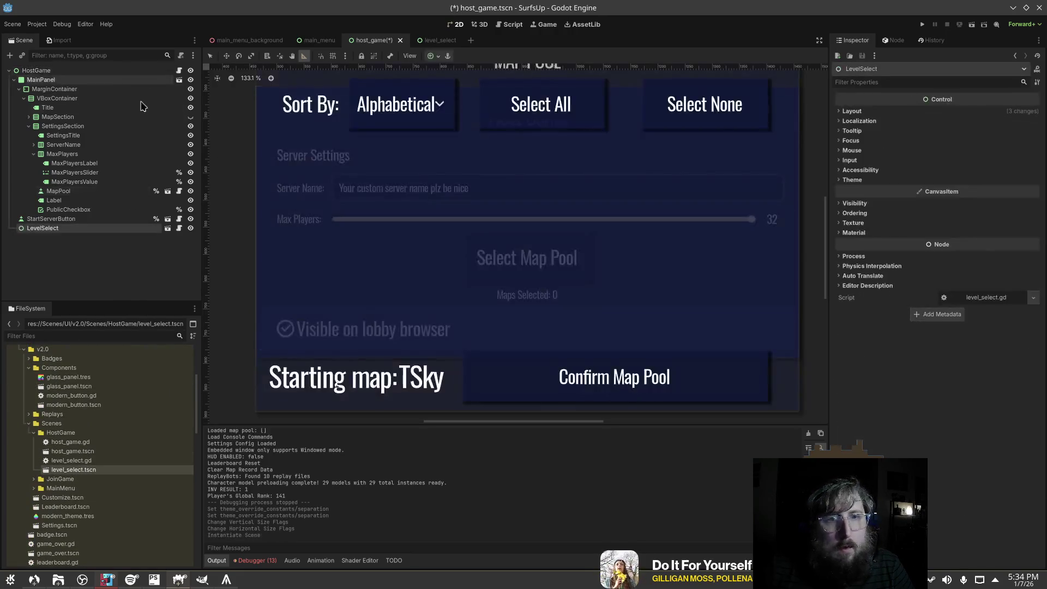
{"action": "scroll", "coordinate": [303, 212], "scroll_direction": "down", "scroll_amount": 4}
{"action": "scroll", "coordinate": [397, 226], "scroll_direction": "down", "scroll_amount": 1}
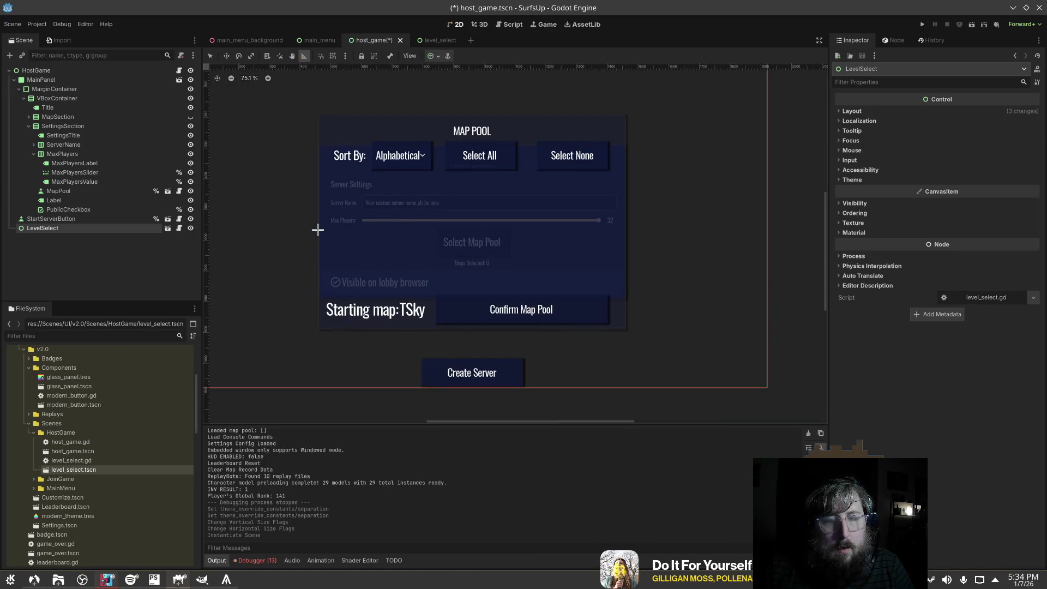
- Toggle visibility of LevelSelect and the Create Server button, leaving the LevelSelect overlay hidden
{"action": "left_click", "coordinate": [191, 229]}
{"action": "left_click", "coordinate": [190, 229]}
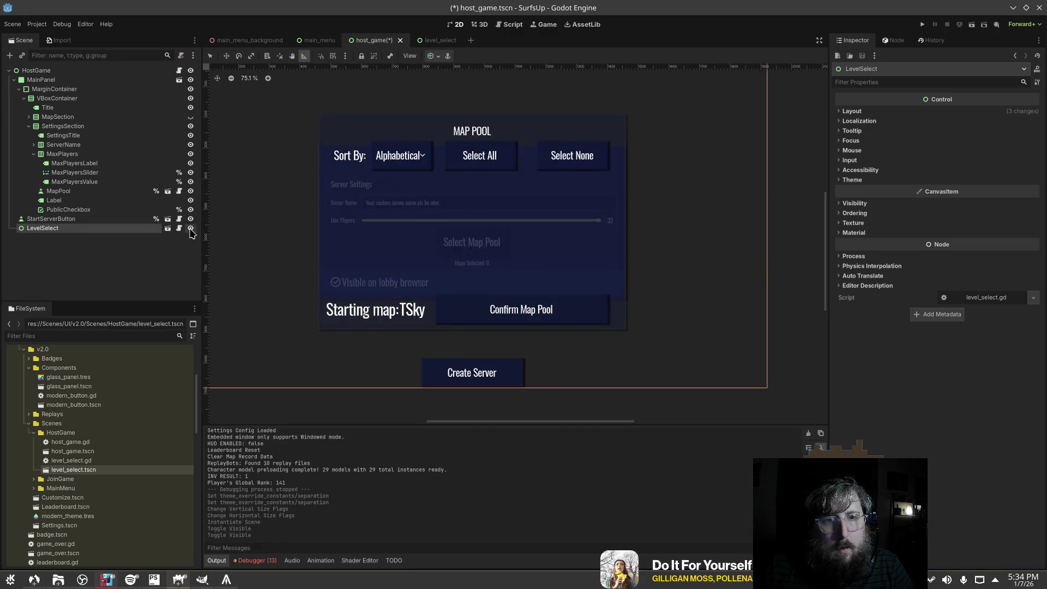
{"action": "left_click", "coordinate": [14, 80]}
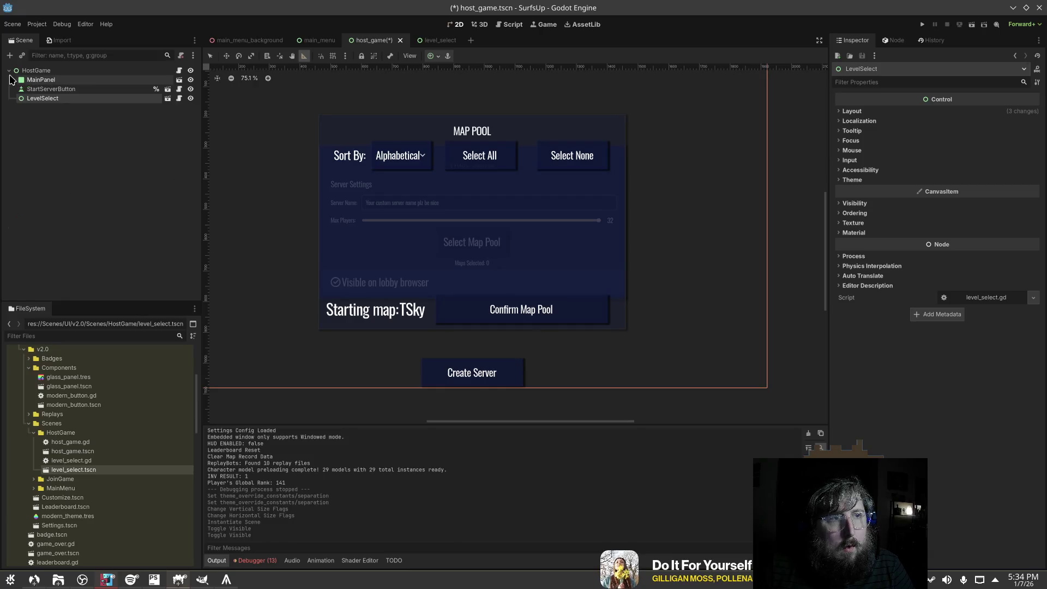
{"action": "left_click", "coordinate": [190, 89]}
{"action": "left_click", "coordinate": [191, 89]}
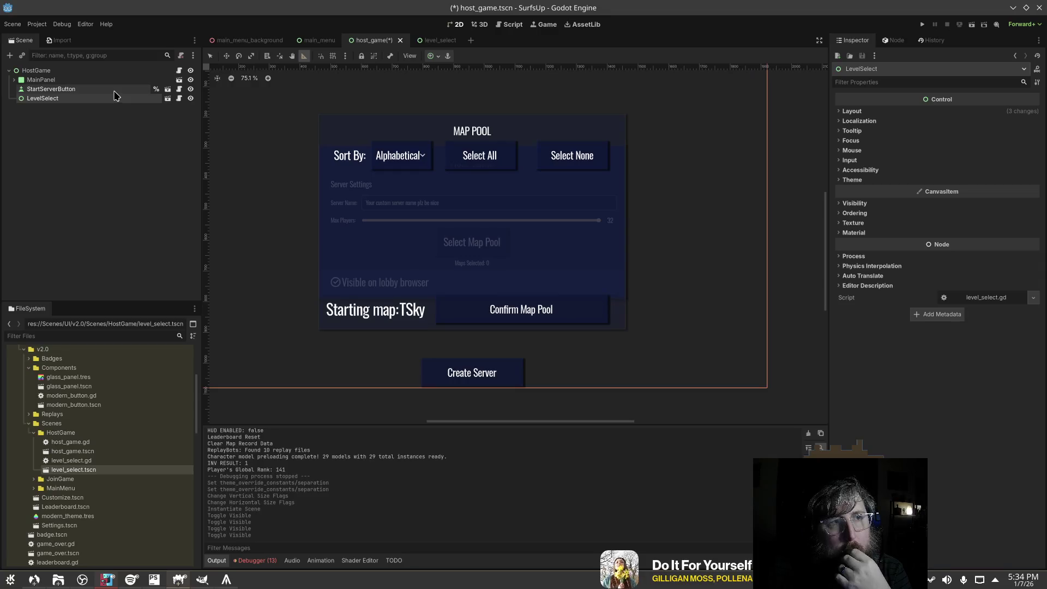
{"action": "left_click", "coordinate": [191, 98]}
{"action": "left_click", "coordinate": [179, 90]}
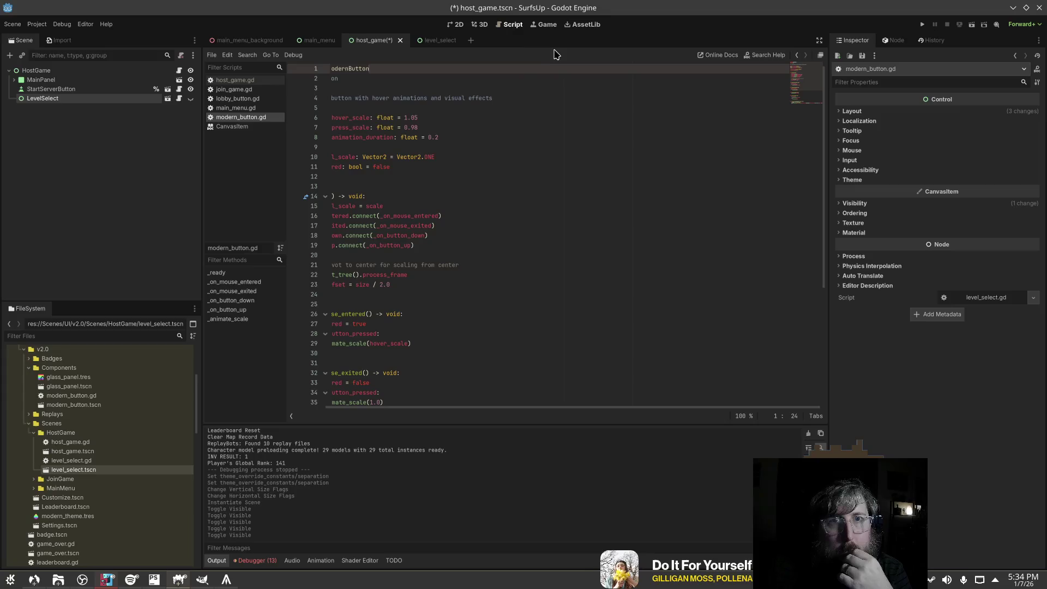
- Open glass_panel.tscn from level_select, view it in 2D, close it, and show LevelSelect again
{"action": "left_click", "coordinate": [436, 40]}
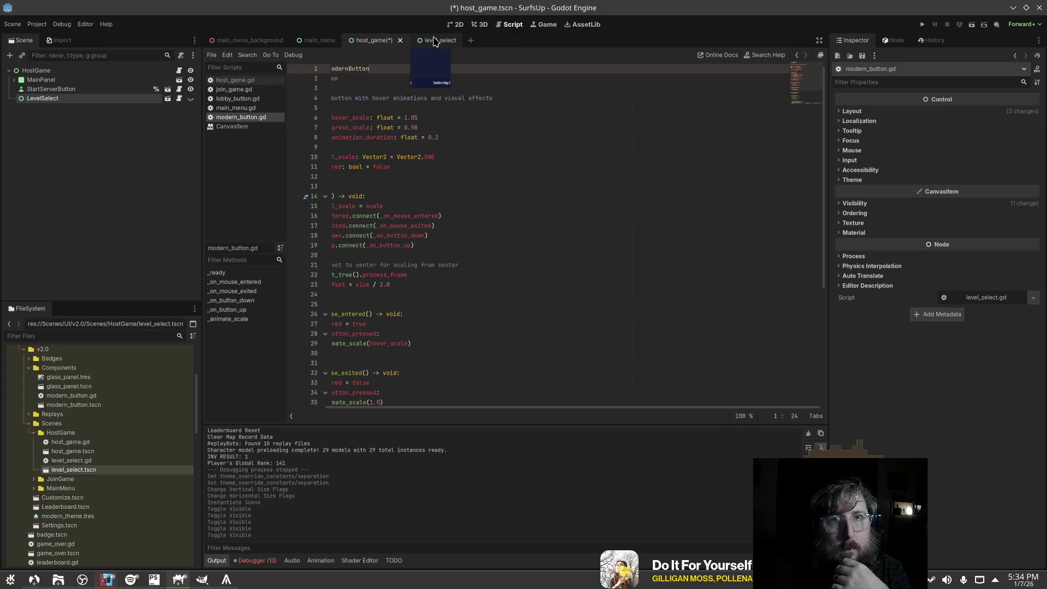
{"action": "left_click", "coordinate": [179, 80]}
{"action": "left_click", "coordinate": [456, 25]}
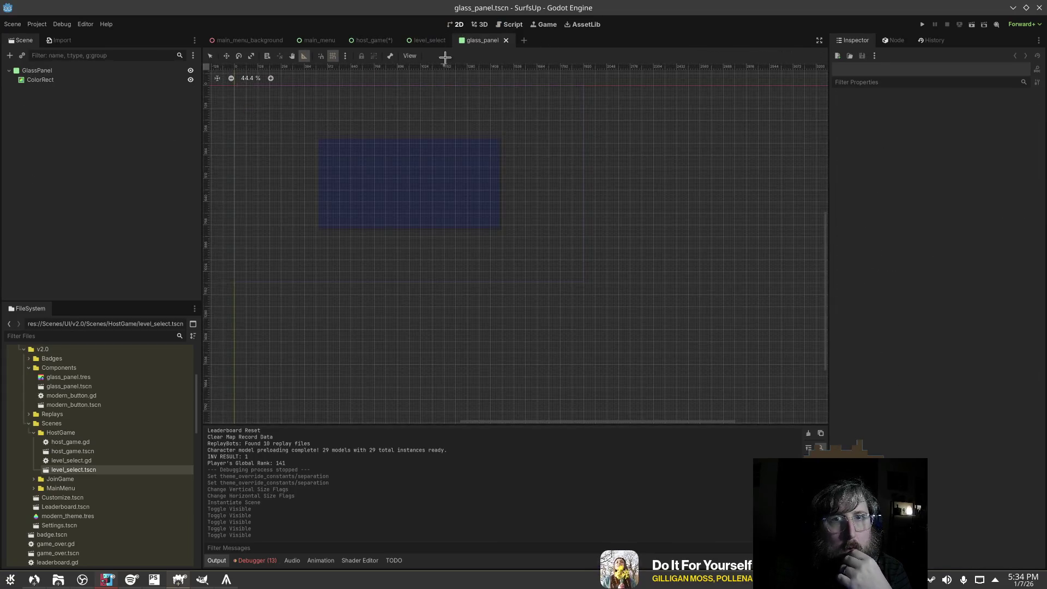
{"action": "left_click", "coordinate": [506, 40]}
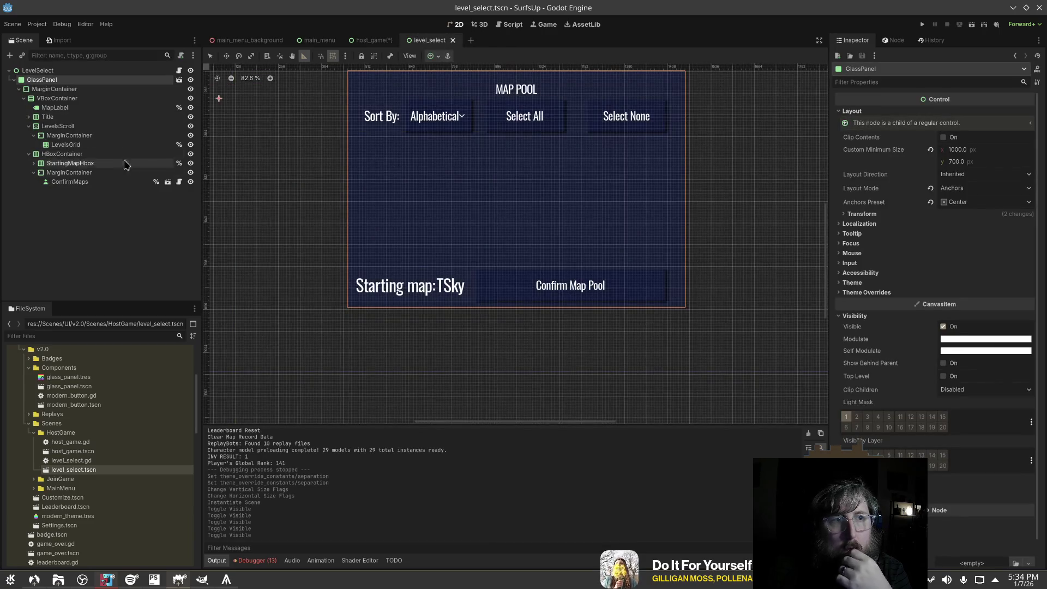
{"action": "left_click", "coordinate": [372, 42]}
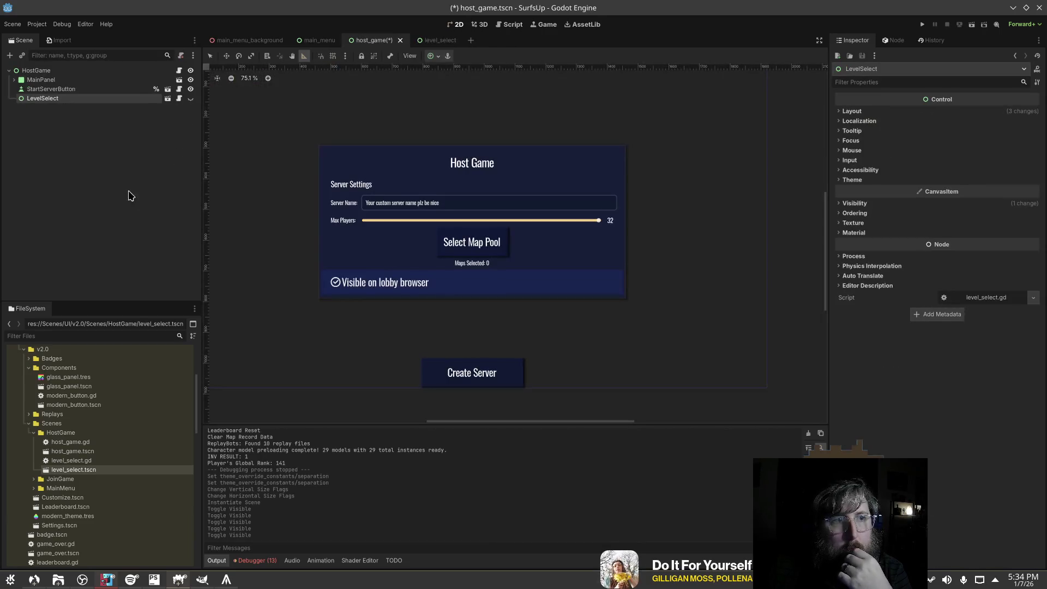
{"action": "left_click", "coordinate": [191, 99]}
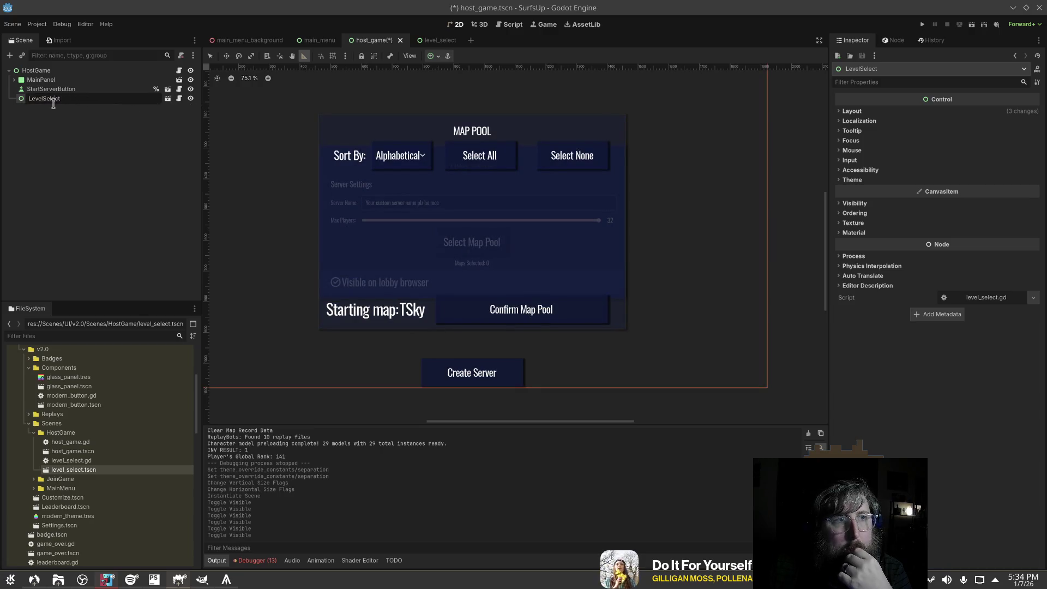
- Make GlassPanel's children editable and expose its ColorRect's glass_blur shader parameters
{"action": "left_click", "coordinate": [167, 98]}
{"action": "right_click", "coordinate": [119, 83]}
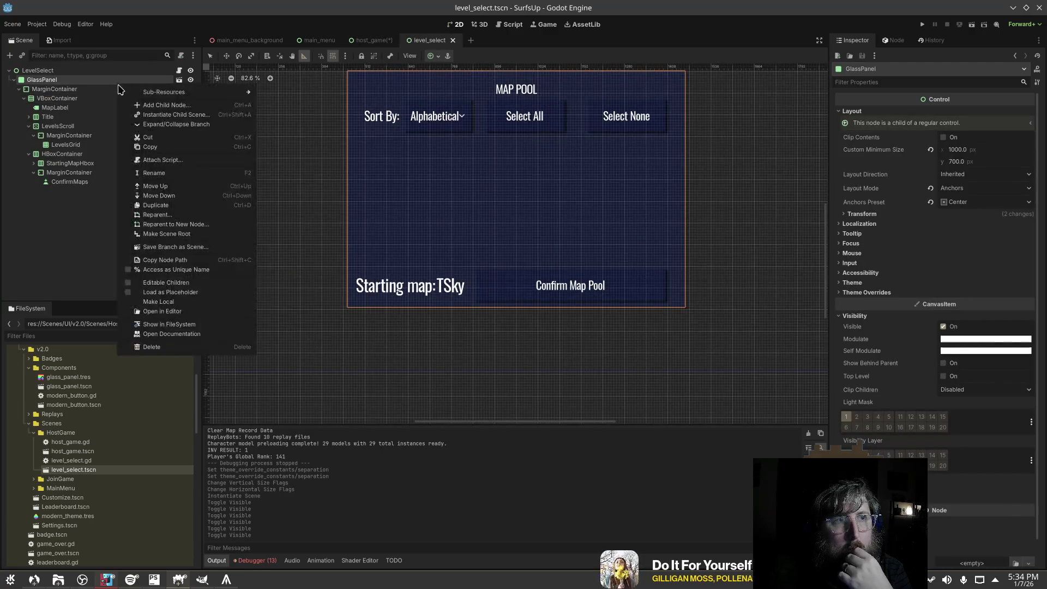
{"action": "left_click", "coordinate": [180, 283]}
{"action": "left_click", "coordinate": [76, 89]}
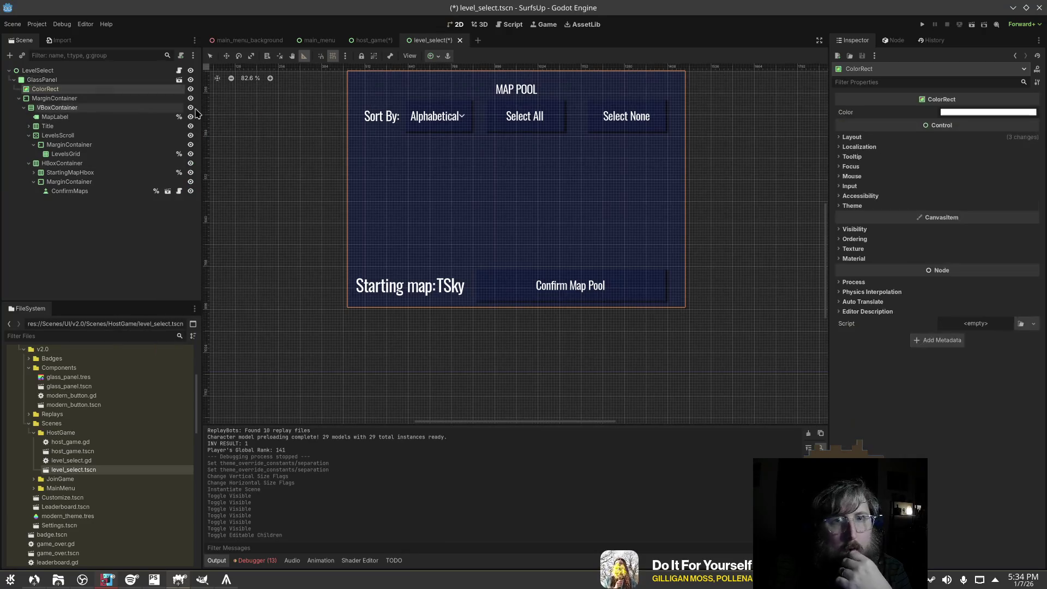
{"action": "left_click", "coordinate": [852, 137]}
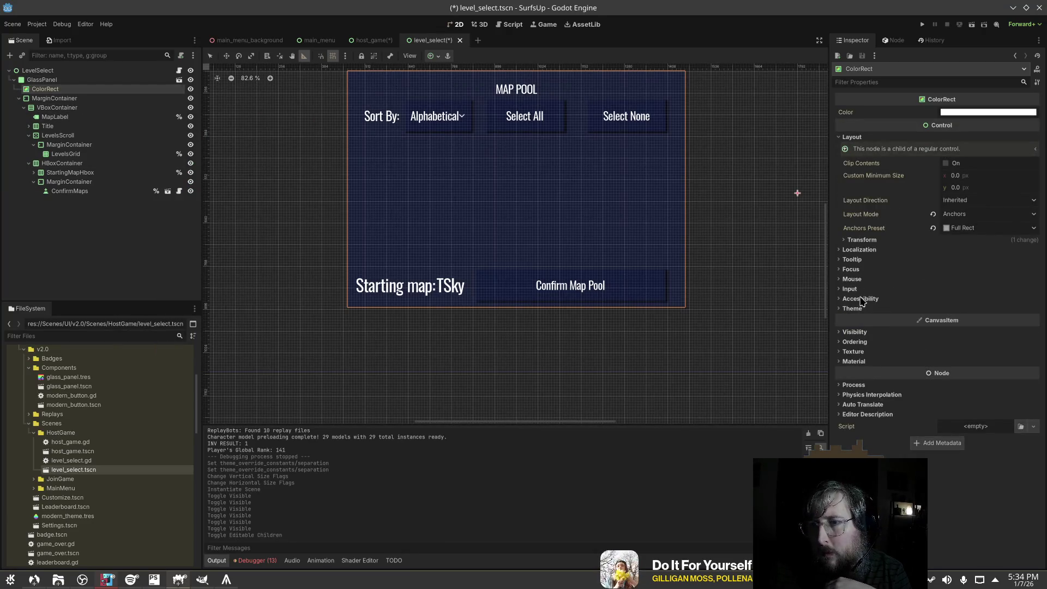
{"action": "left_click", "coordinate": [854, 361]}
{"action": "left_click", "coordinate": [973, 373]}
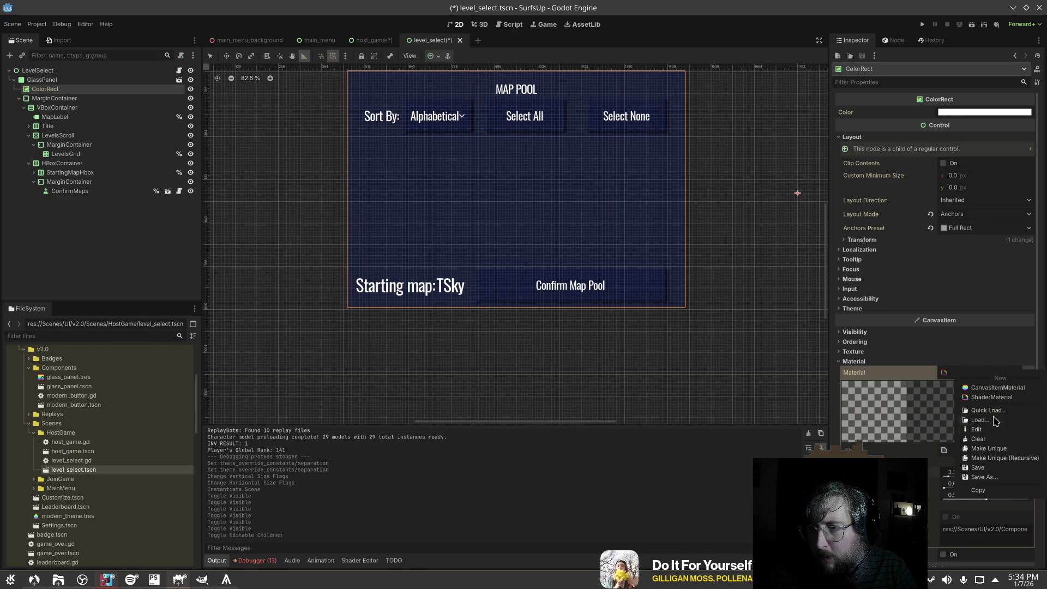
- Set the glass blur strength to 10 and save level_select.tscn
{"action": "left_click", "coordinate": [962, 451]}
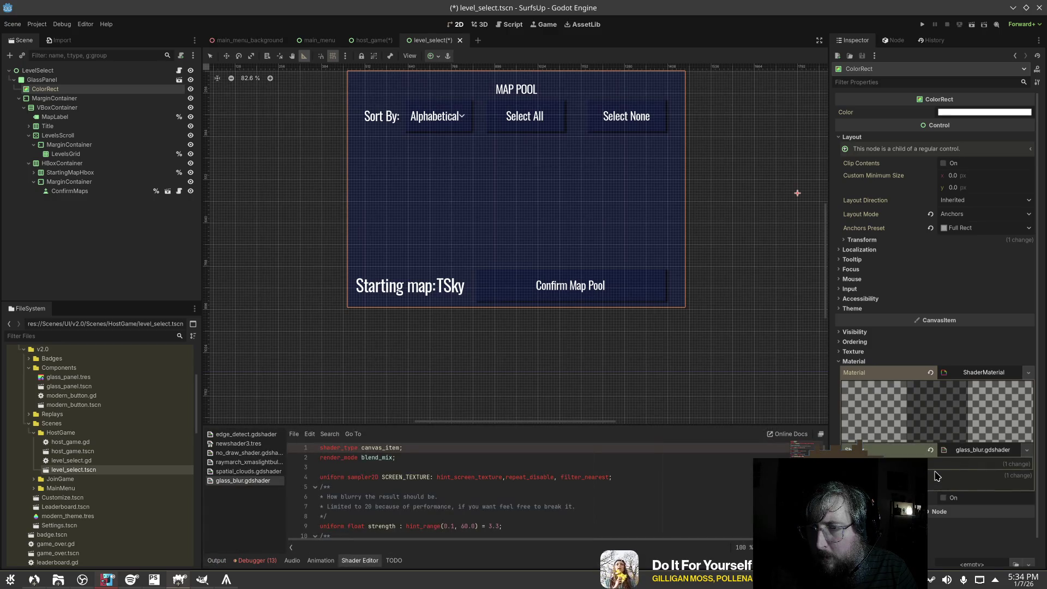
{"action": "left_click", "coordinate": [936, 476]}
{"action": "left_click_drag", "start_coordinate": [951, 522], "coordinate": [979, 534]}
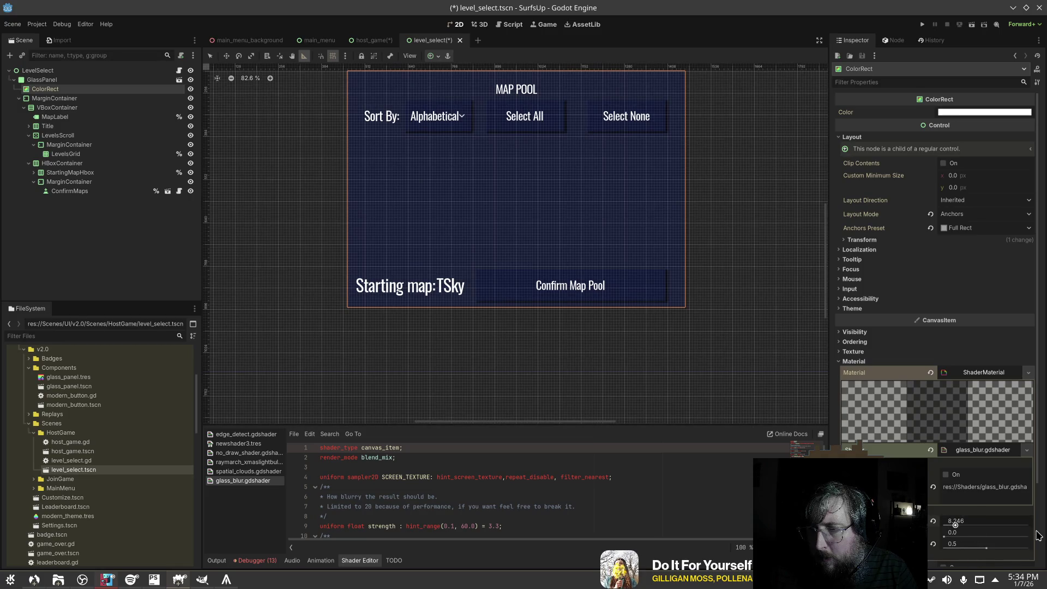
{"action": "left_click_drag", "start_coordinate": [1038, 536], "coordinate": [977, 527]}
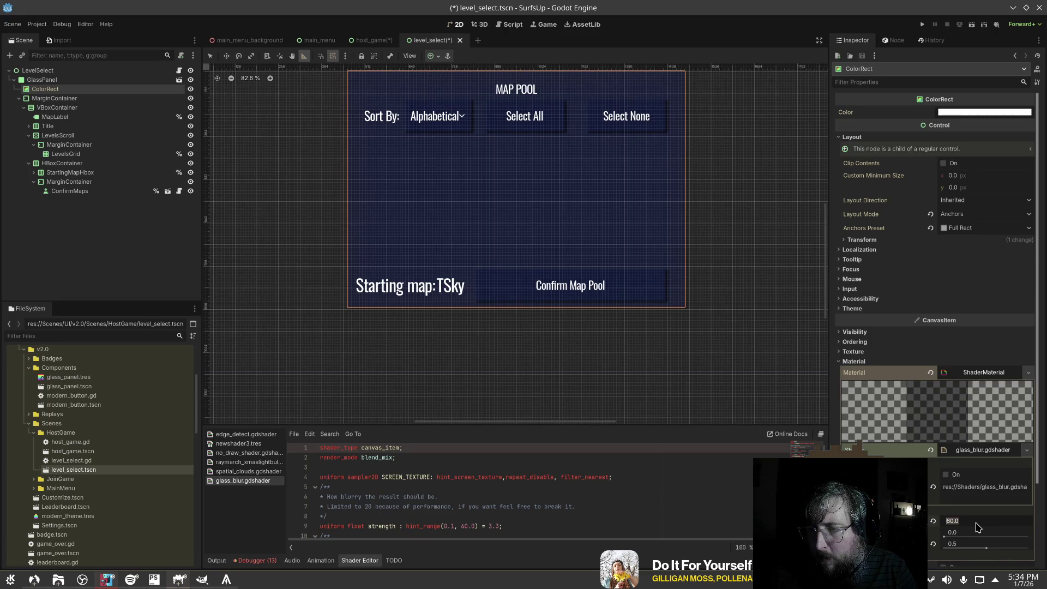
{"action": "left_click", "coordinate": [970, 521]}
{"action": "type", "text": "10"}
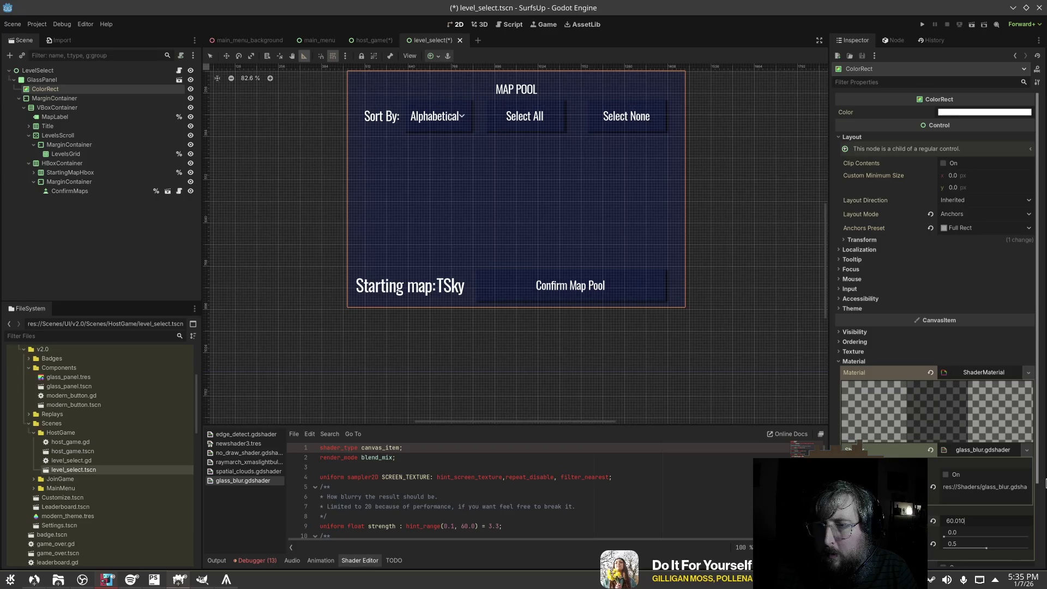
{"action": "key", "text": "Return"}
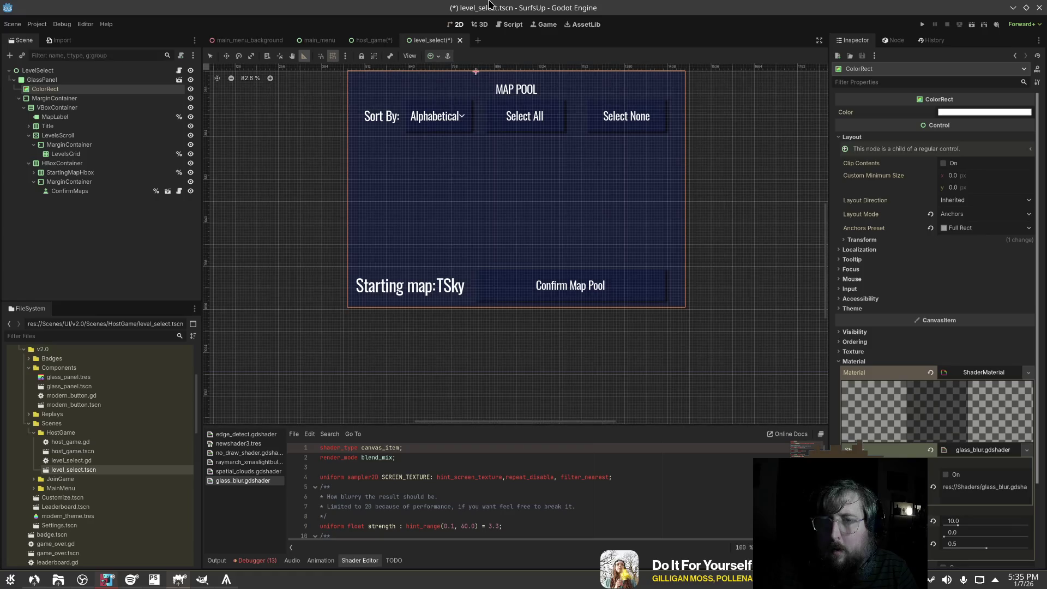
{"action": "key", "text": "ctrl+s"}
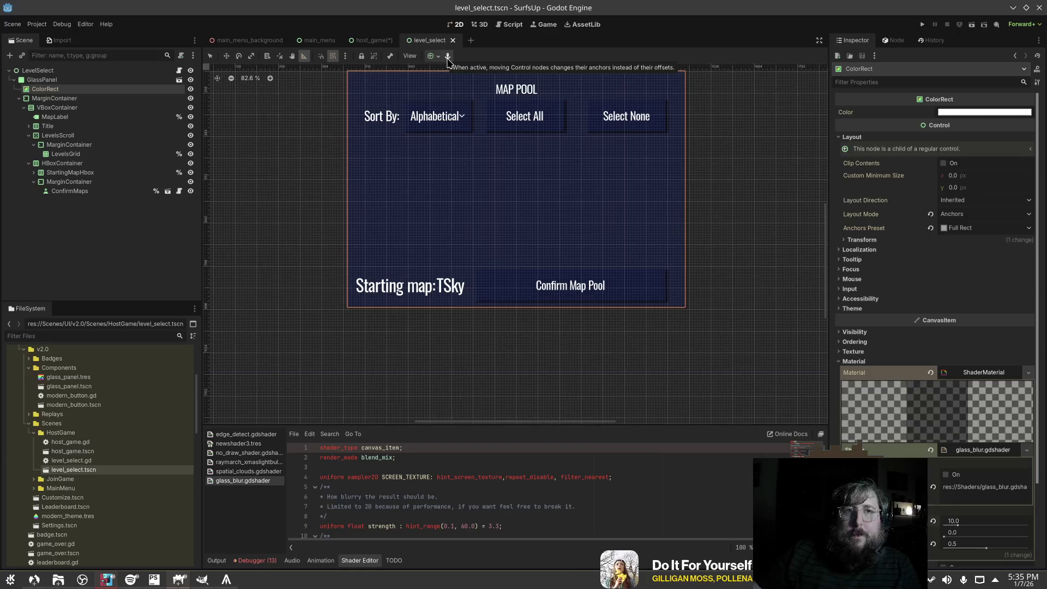
{"action": "left_click", "coordinate": [377, 41]}
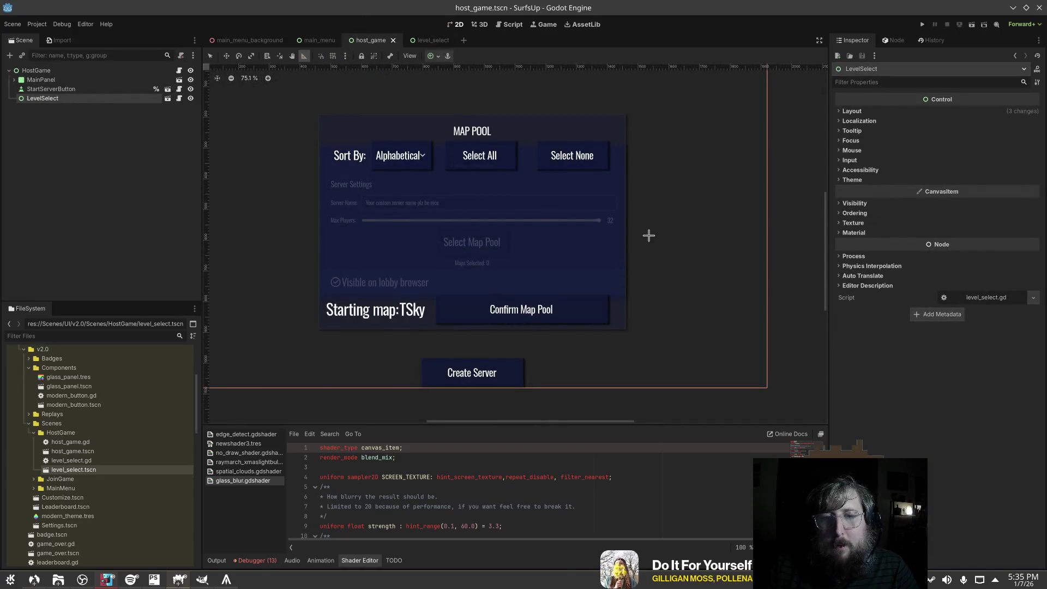
- Frame the map pool panel in host_game, then try shader Alpha 0.5, revert to 1.0 and save
{"action": "scroll", "coordinate": [578, 226], "scroll_direction": "up", "scroll_amount": 3}
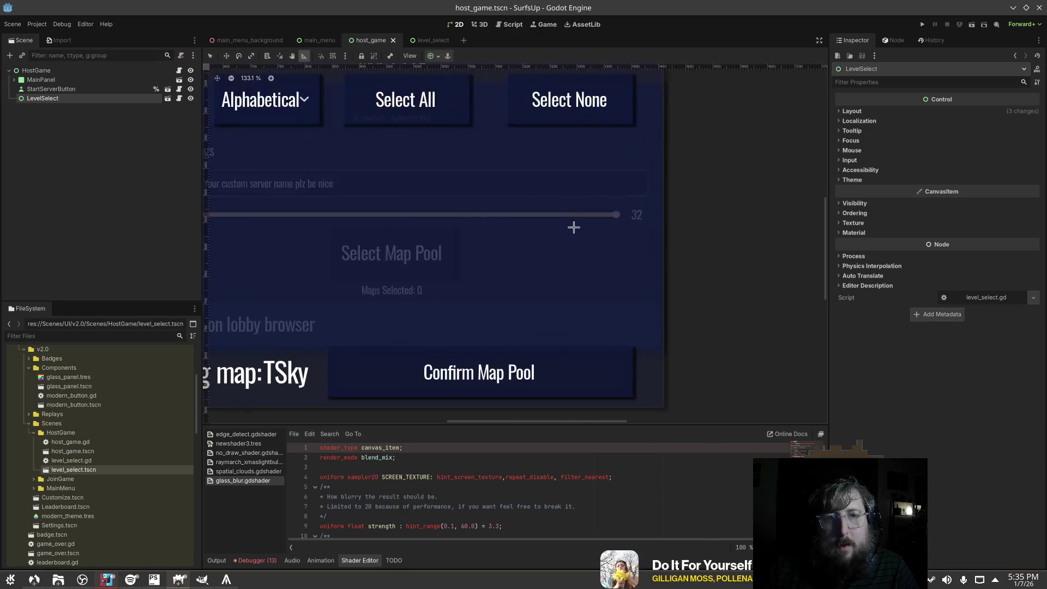
{"action": "scroll", "coordinate": [556, 207], "scroll_direction": "down", "scroll_amount": 1}
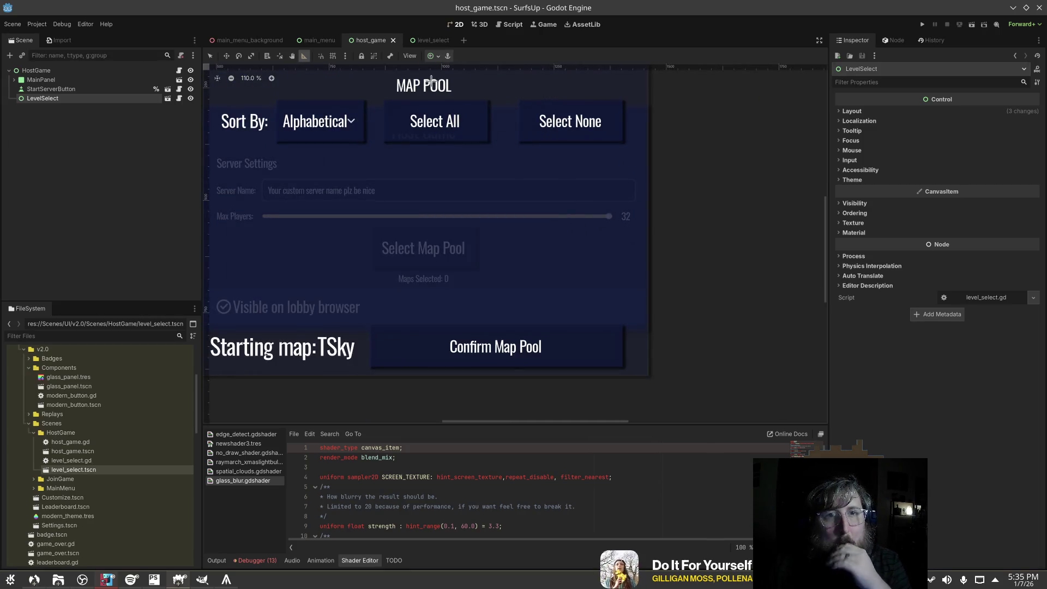
{"action": "left_click_drag", "start_coordinate": [471, 204], "coordinate": [548, 255]}
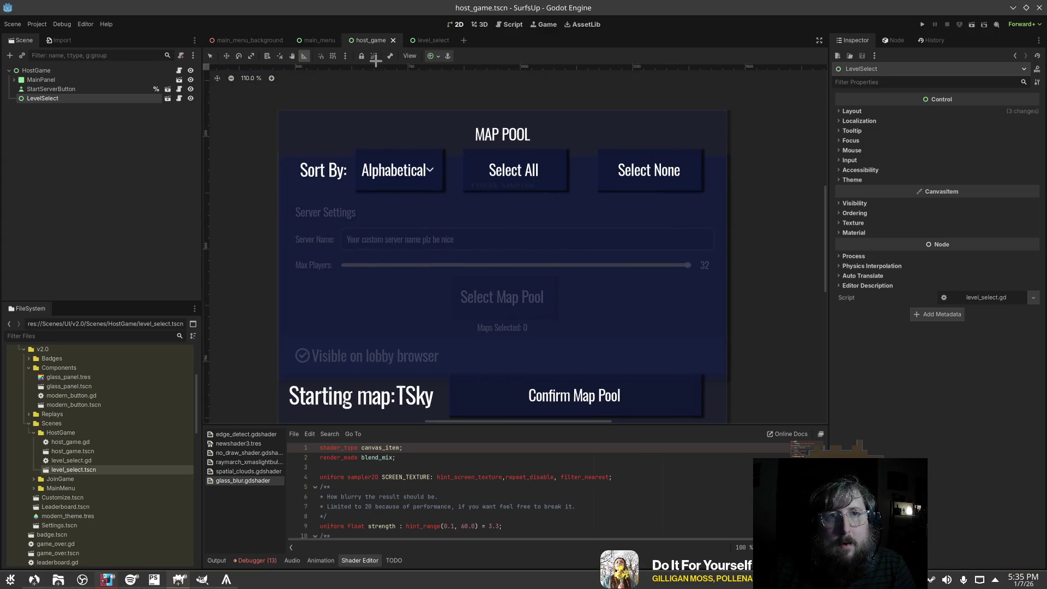
{"action": "left_click", "coordinate": [439, 43]}
{"action": "scroll", "coordinate": [938, 381], "scroll_direction": "down", "scroll_amount": 4}
{"action": "left_click_drag", "start_coordinate": [929, 452], "coordinate": [987, 457]}
{"action": "left_click", "coordinate": [932, 449]}
{"action": "key", "text": "ctrl+s"}
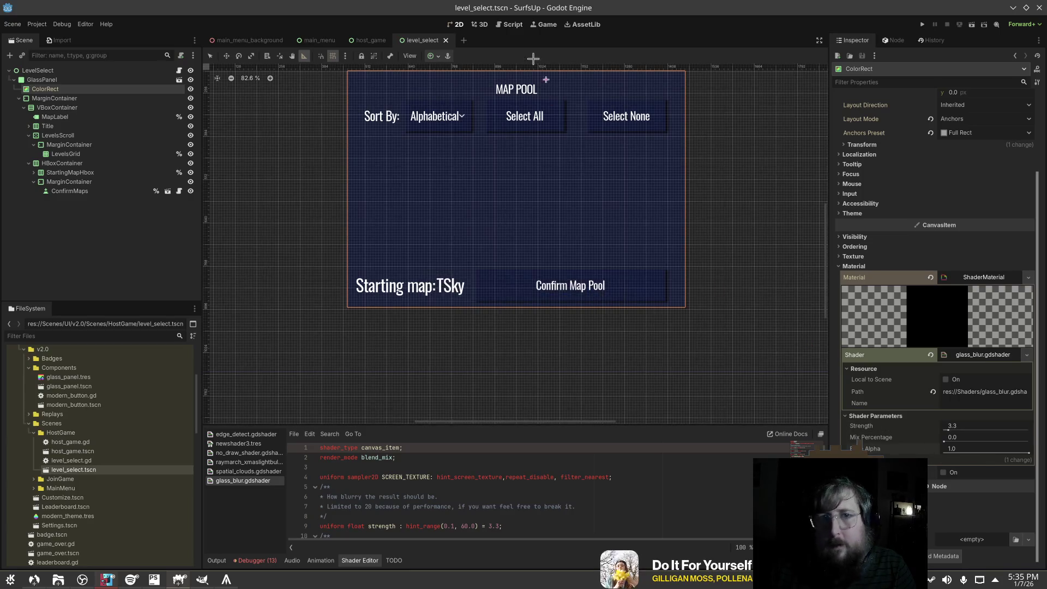
- Lower the glass blur shader Alpha to 0.145 and save level_select
{"action": "left_click", "coordinate": [367, 42]}
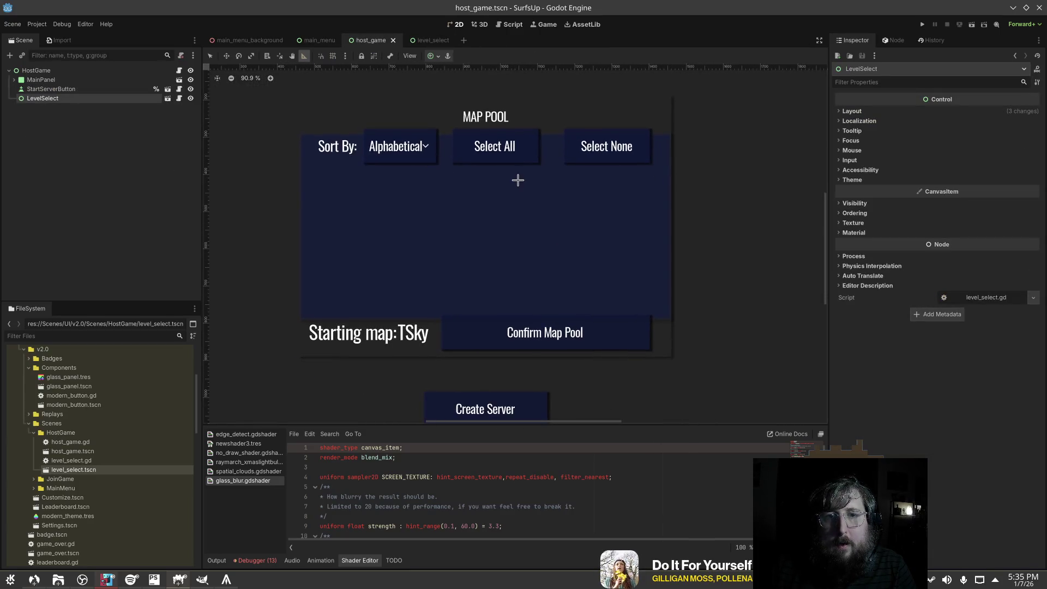
{"action": "scroll", "coordinate": [520, 181], "scroll_direction": "up", "scroll_amount": 1}
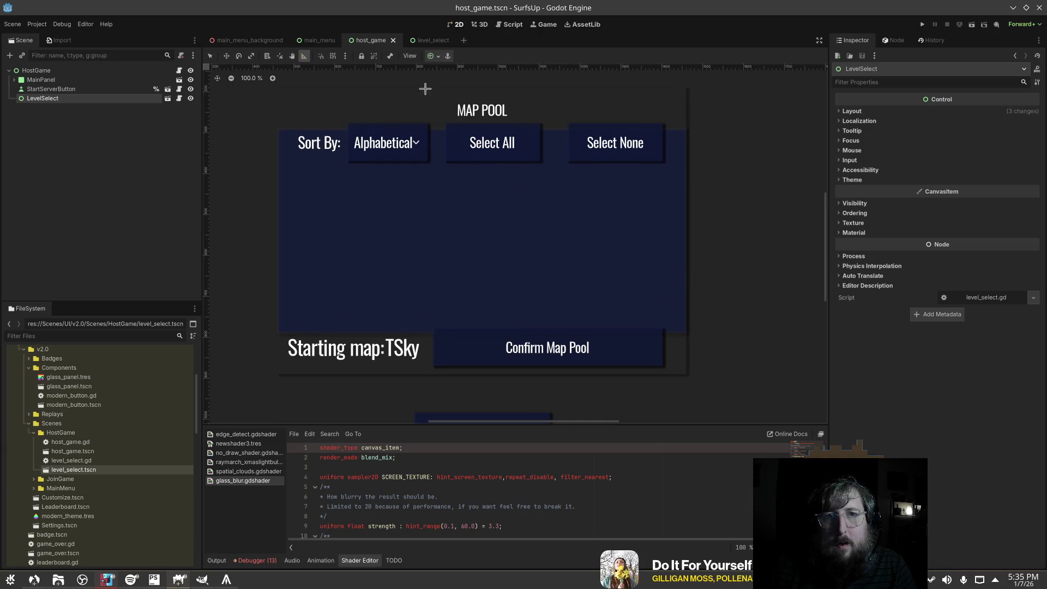
{"action": "left_click", "coordinate": [428, 41]}
{"action": "left_click_drag", "start_coordinate": [1006, 451], "coordinate": [955, 451]}
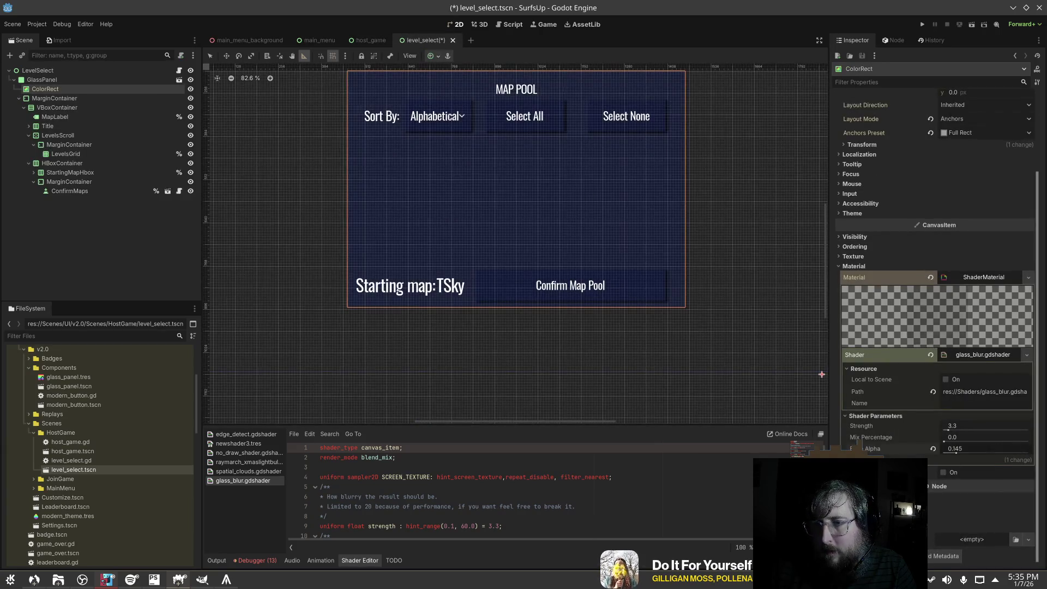
{"action": "key", "text": "ctrl+s"}
{"action": "left_click", "coordinate": [370, 41]}
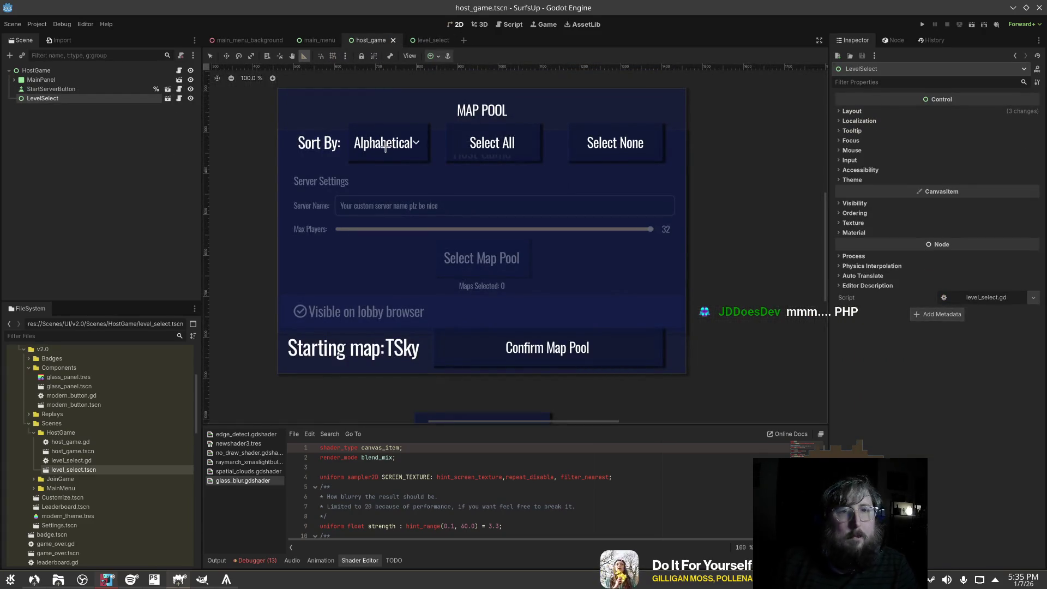
- Make GlassPanel's Theme Overrides Panel StyleBoxFlat unique
{"action": "left_click", "coordinate": [427, 40]}
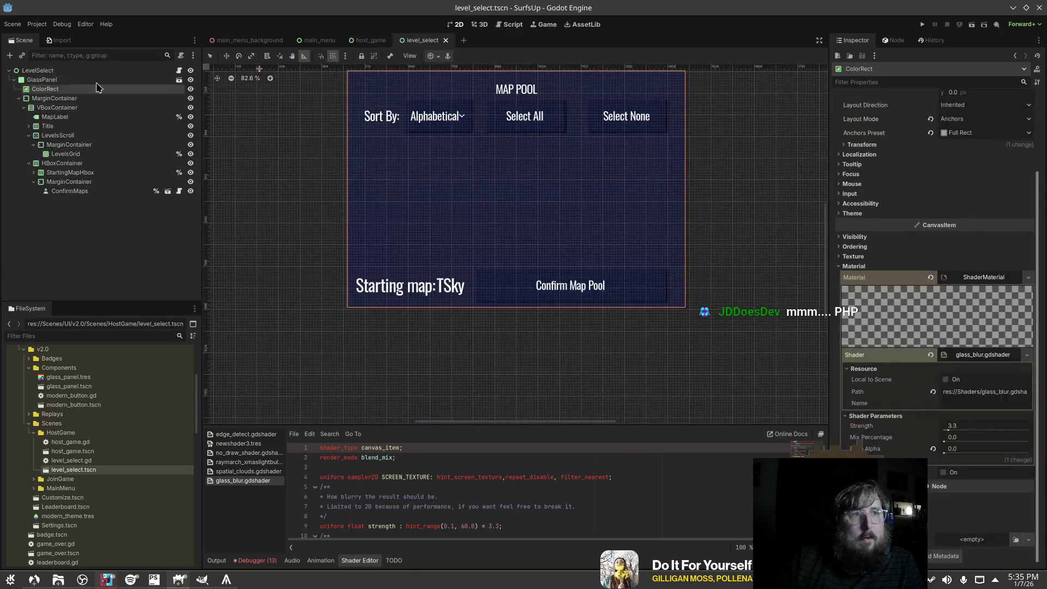
{"action": "left_click", "coordinate": [622, 161]}
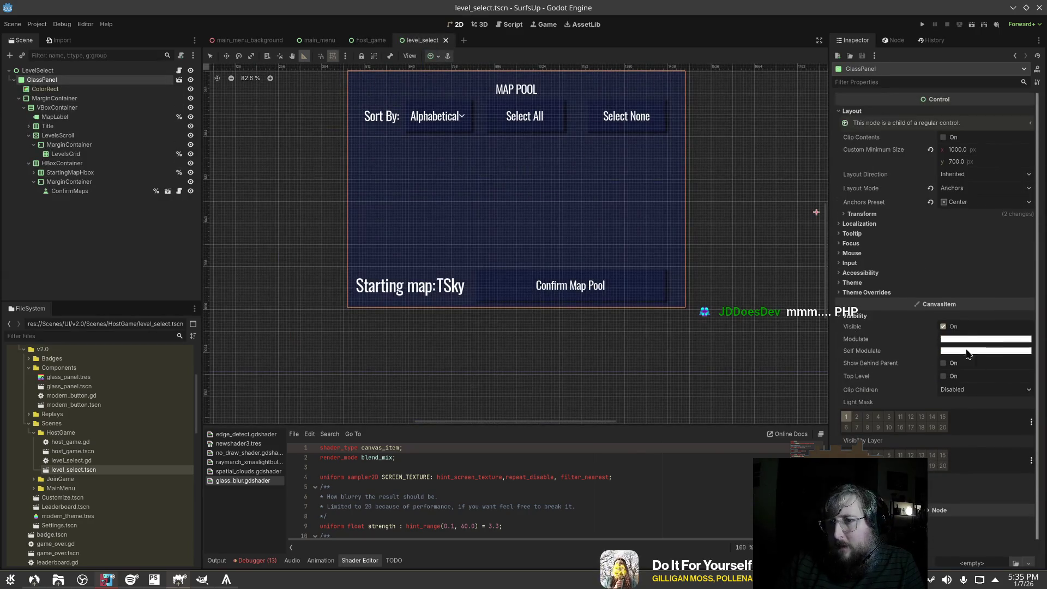
{"action": "left_click", "coordinate": [907, 292]}
{"action": "left_click", "coordinate": [909, 301]}
{"action": "left_click", "coordinate": [975, 312]}
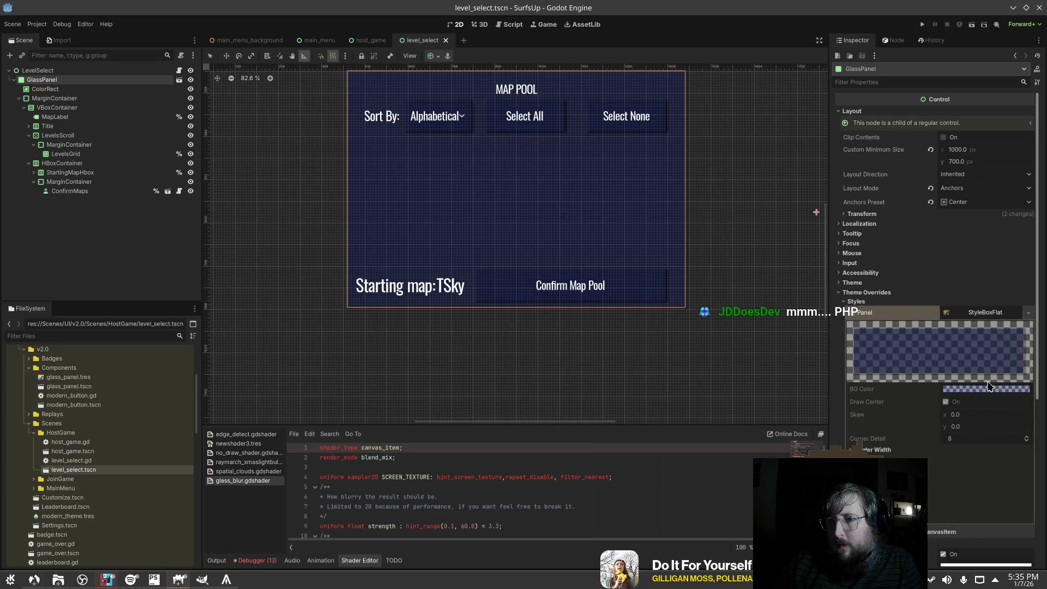
{"action": "scroll", "coordinate": [990, 386], "scroll_direction": "down", "scroll_amount": 3}
{"action": "left_click", "coordinate": [983, 256]}
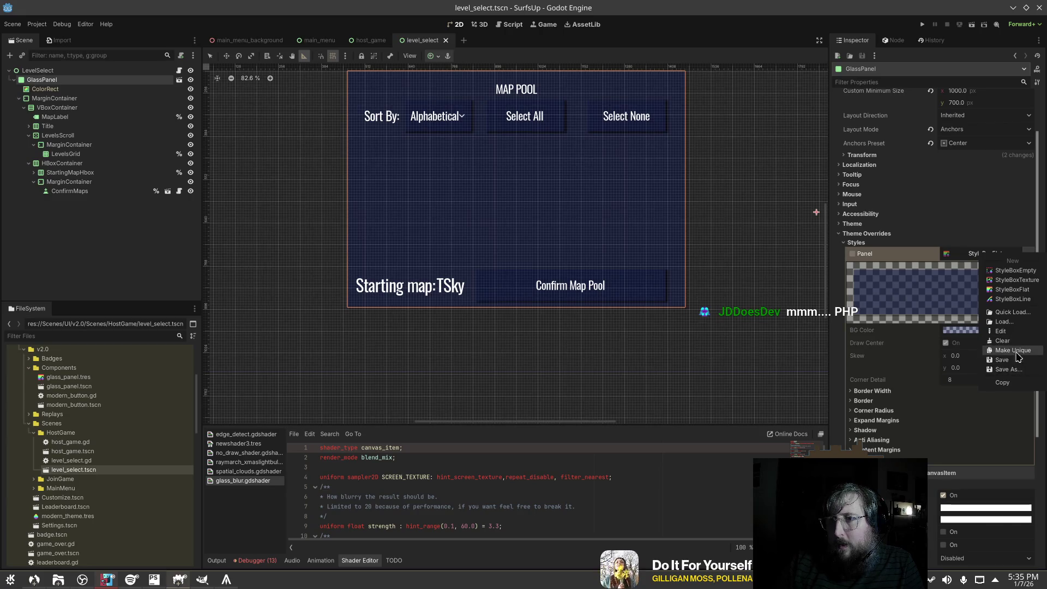
{"action": "left_click", "coordinate": [1003, 368]}
- Give the Panel style's background colour a translucent alpha and save level_select
{"action": "left_click", "coordinate": [1000, 331]}
{"action": "left_click", "coordinate": [1025, 269]}
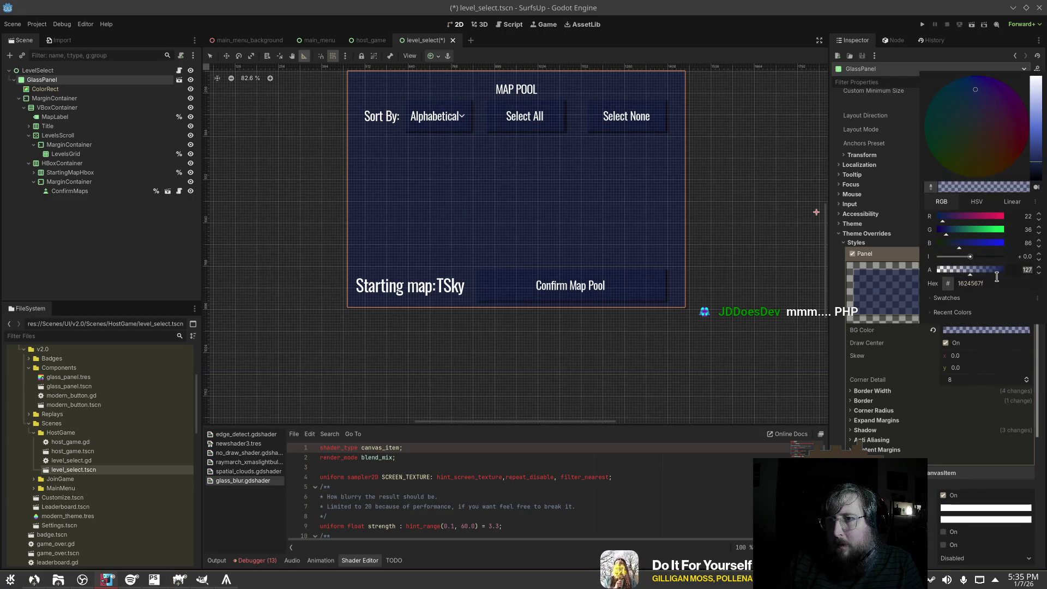
{"action": "type", "text": "255"}
{"action": "key", "text": "Return"}
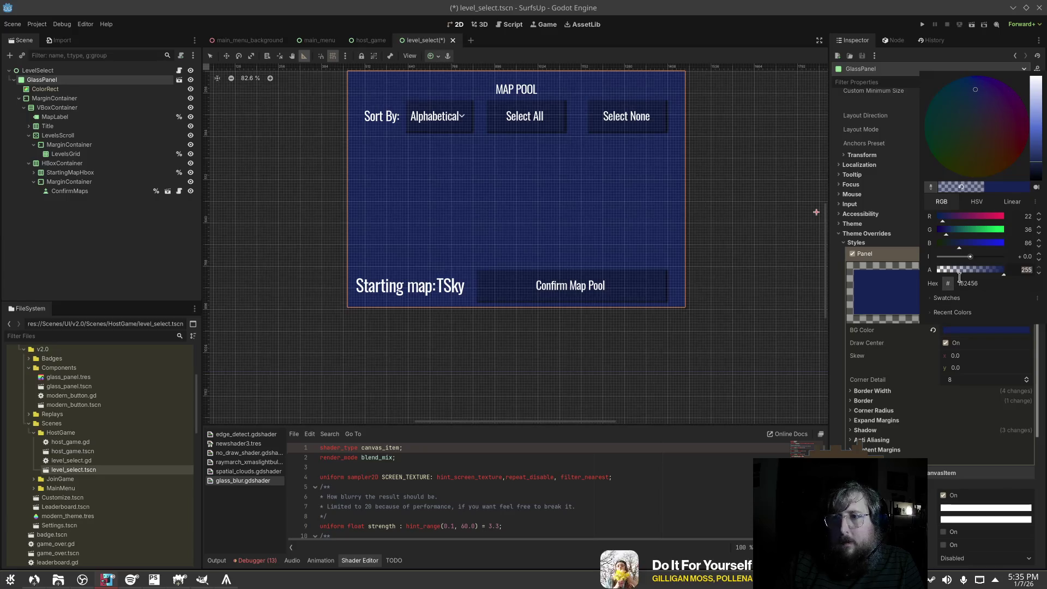
{"action": "left_click_drag", "start_coordinate": [991, 272], "coordinate": [970, 273]}
{"action": "left_click", "coordinate": [739, 289]}
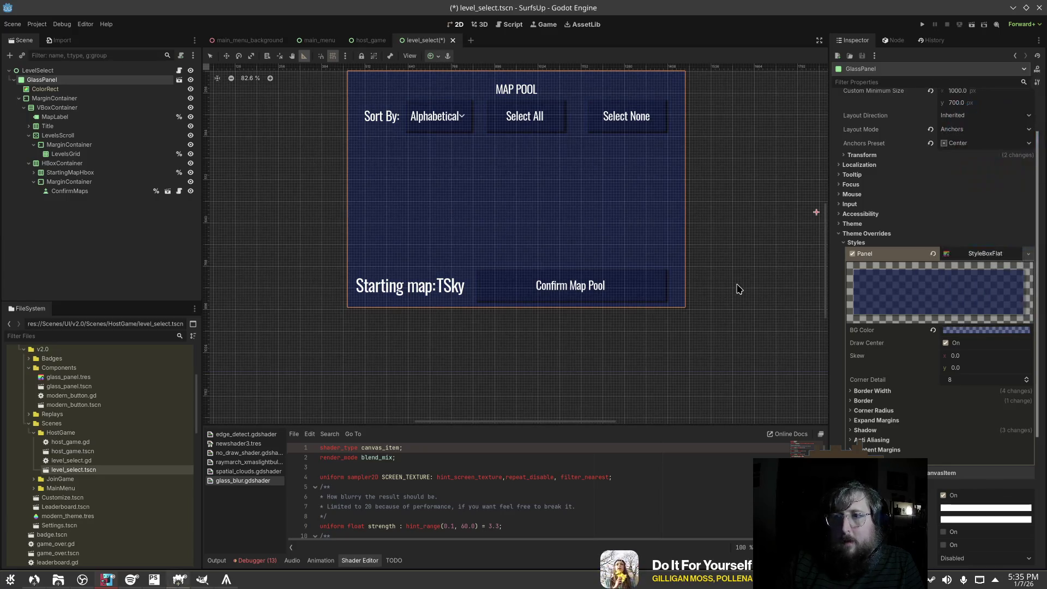
{"action": "key", "text": "ctrl+s"}
{"action": "left_click", "coordinate": [368, 40]}
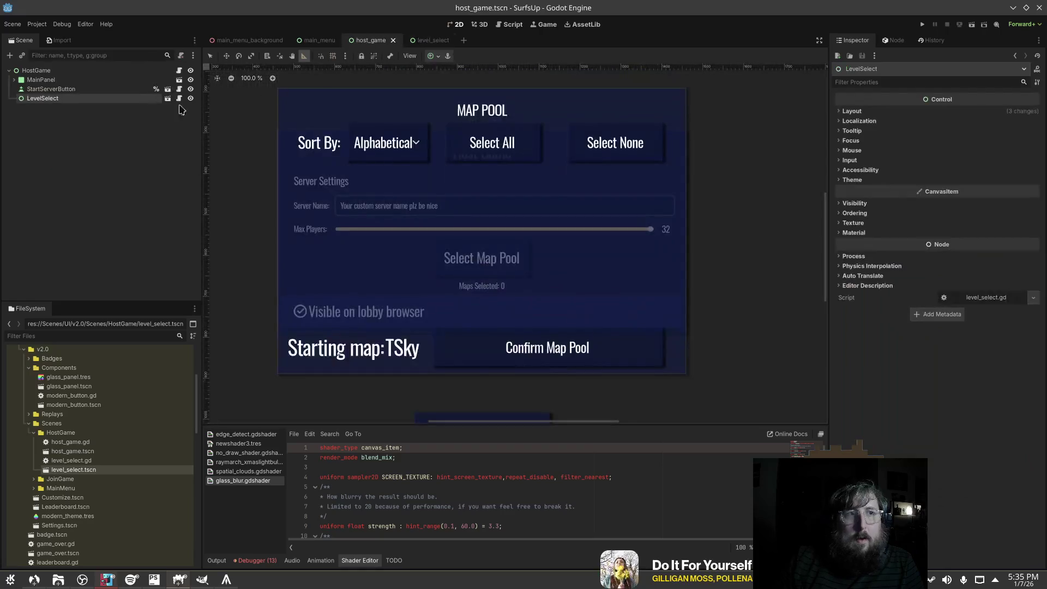
- Toggle MainPanel visibility, then try and undo a MainPanel reference in host_game.gd
{"action": "left_click", "coordinate": [191, 79]}
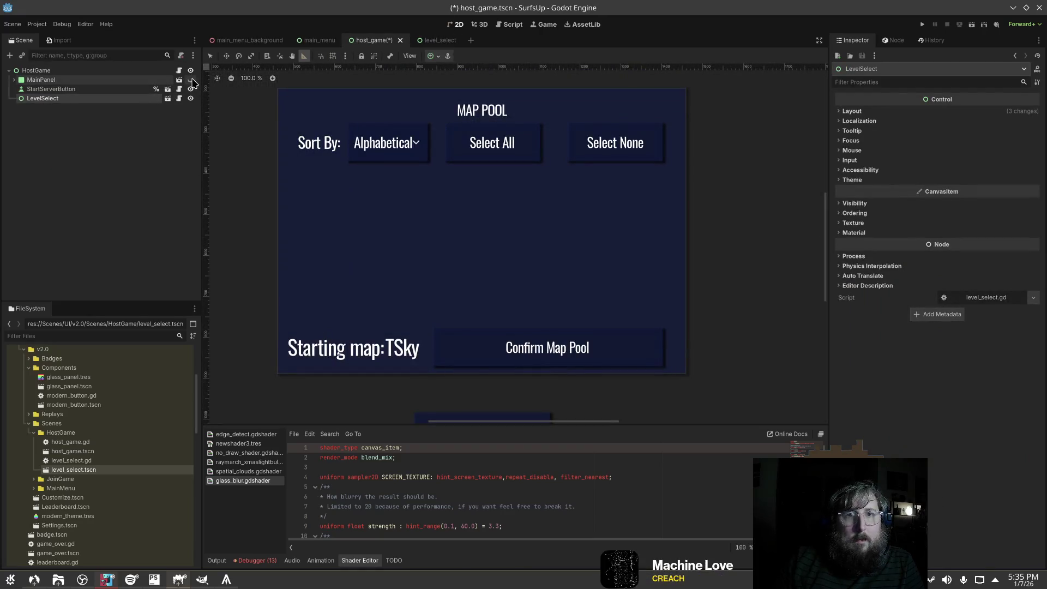
{"action": "left_click", "coordinate": [190, 80]}
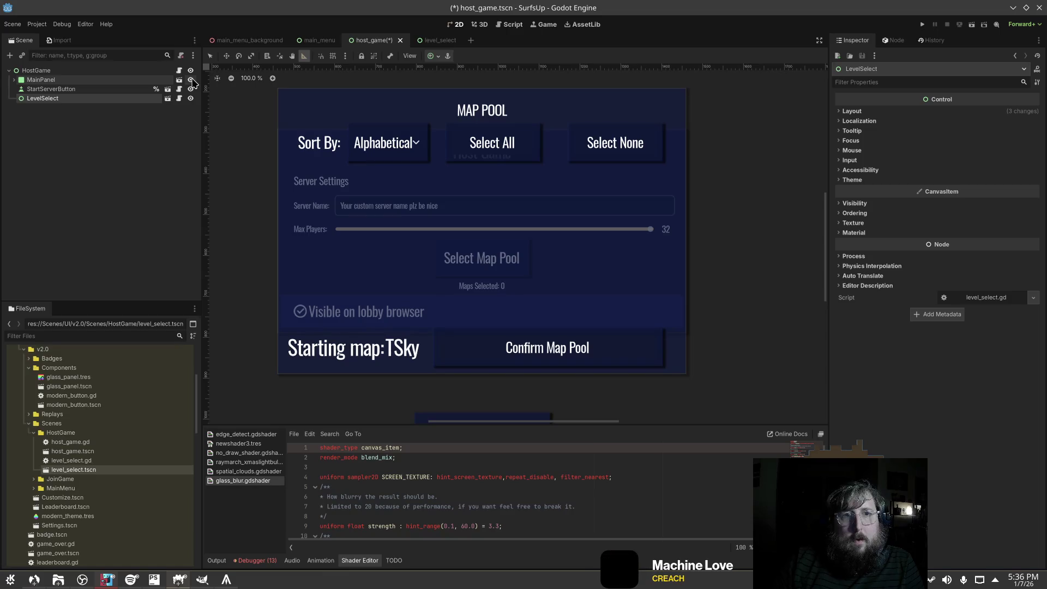
{"action": "left_click", "coordinate": [179, 70]}
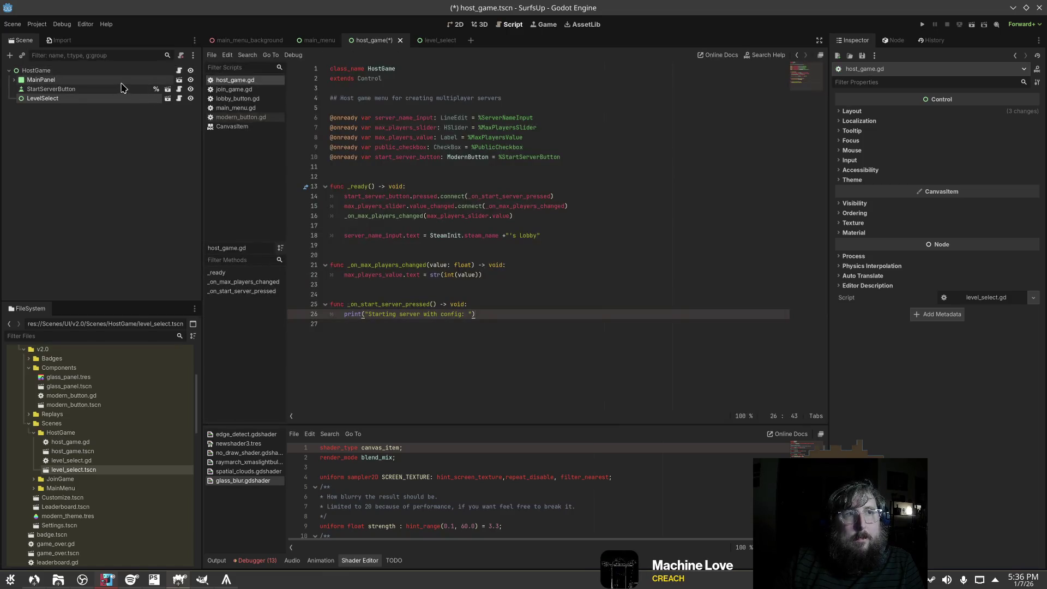
{"action": "mouse_move", "coordinate": [41, 80]}
{"action": "left_mouse_down"}
{"action": "mouse_move", "coordinate": [460, 116]}
{"action": "mouse_move", "coordinate": [453, 112]}
{"action": "left_mouse_up"}
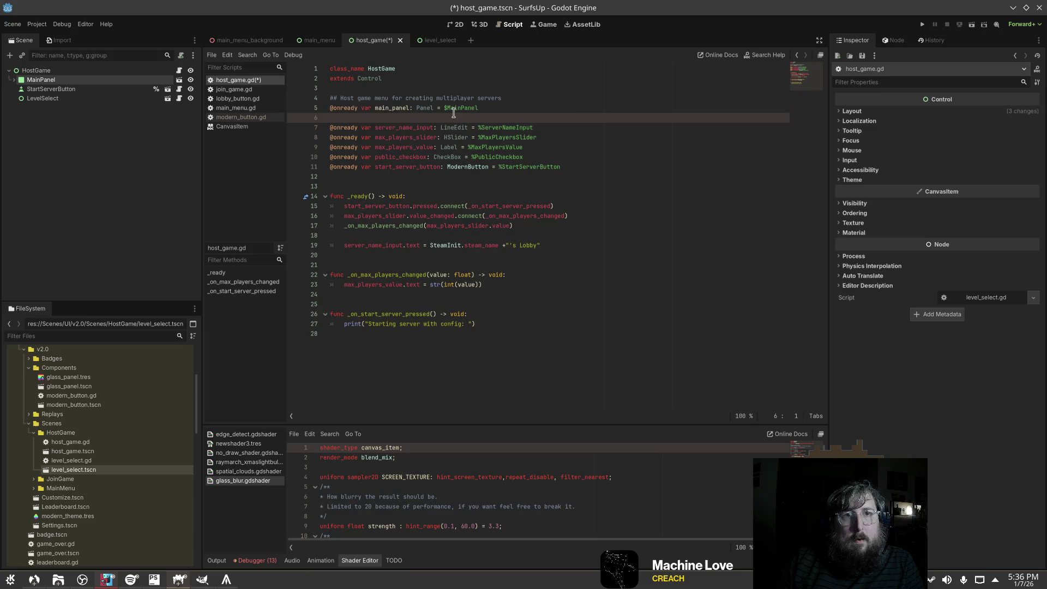
{"action": "key", "text": "ctrl+z"}
{"action": "key", "text": "ctrl+z"}
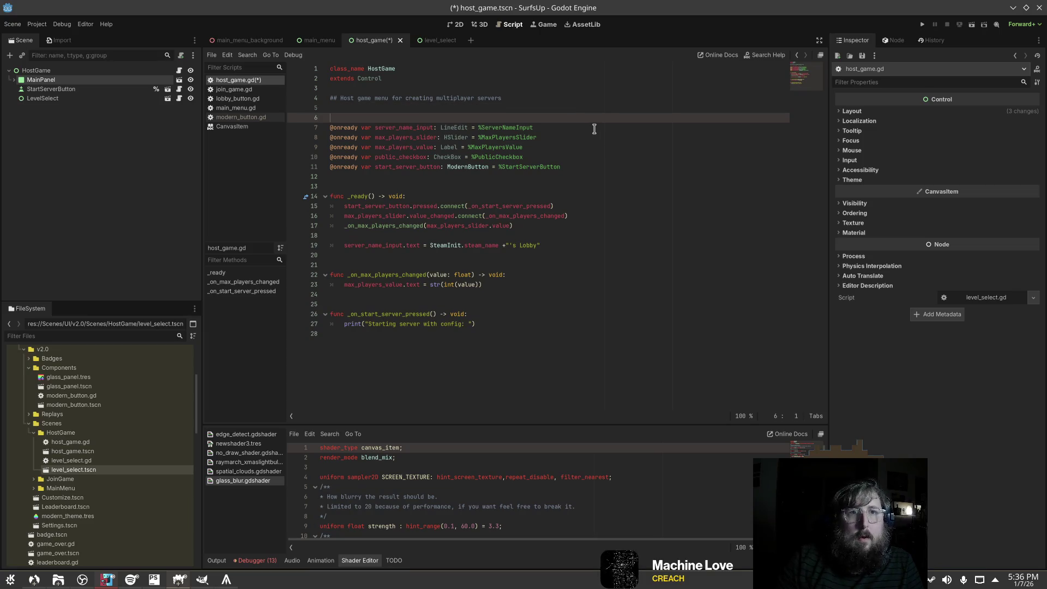
- Make MainPanel a unique name, add a %MainPanel reference, remove the blank line, and save
{"action": "right_click", "coordinate": [105, 82]}
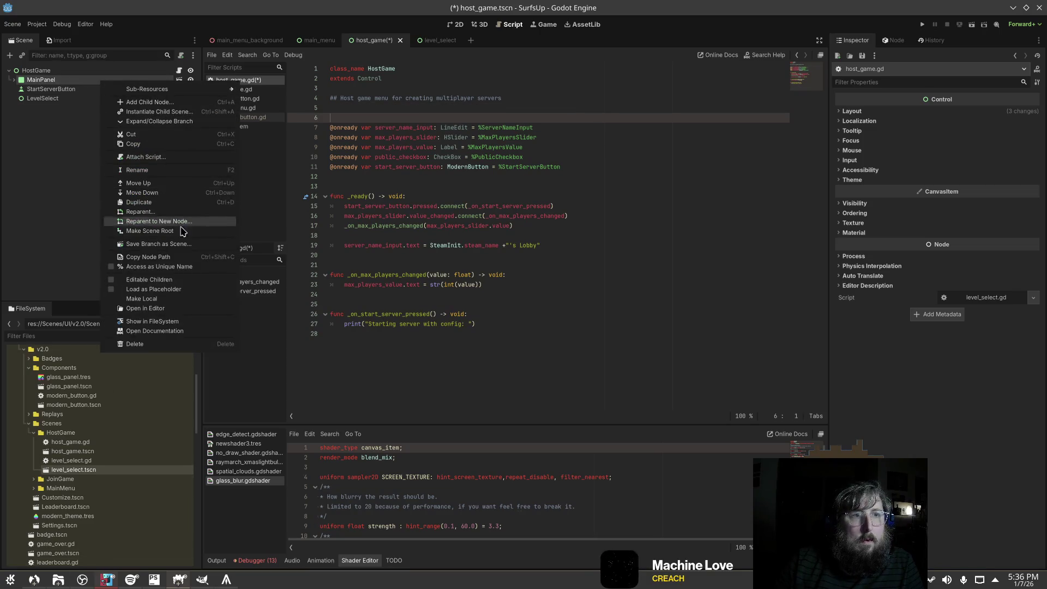
{"action": "left_click", "coordinate": [167, 265]}
{"action": "mouse_move", "coordinate": [41, 79]}
{"action": "left_mouse_down"}
{"action": "mouse_move", "coordinate": [386, 121]}
{"action": "mouse_move", "coordinate": [504, 120]}
{"action": "left_mouse_up"}
{"action": "key", "text": "BackSpace"}
{"action": "key", "text": "ctrl+s"}
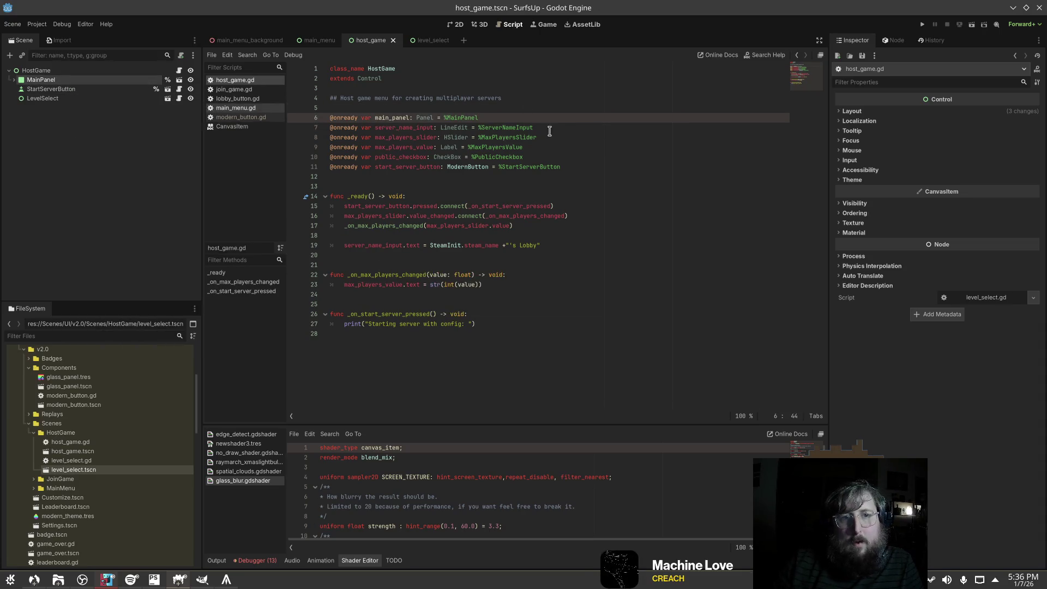
{"action": "left_click", "coordinate": [534, 286]}
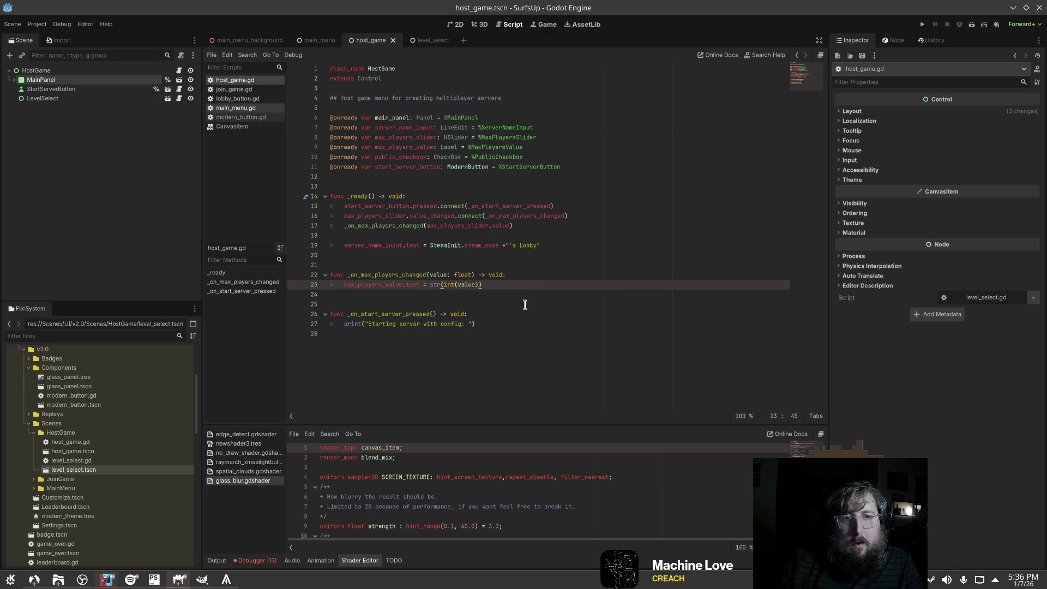
- Add a map_pool variable referencing the MapPool node to host_game.gd
{"action": "left_click", "coordinate": [50, 89]}
{"action": "left_click", "coordinate": [13, 80]}
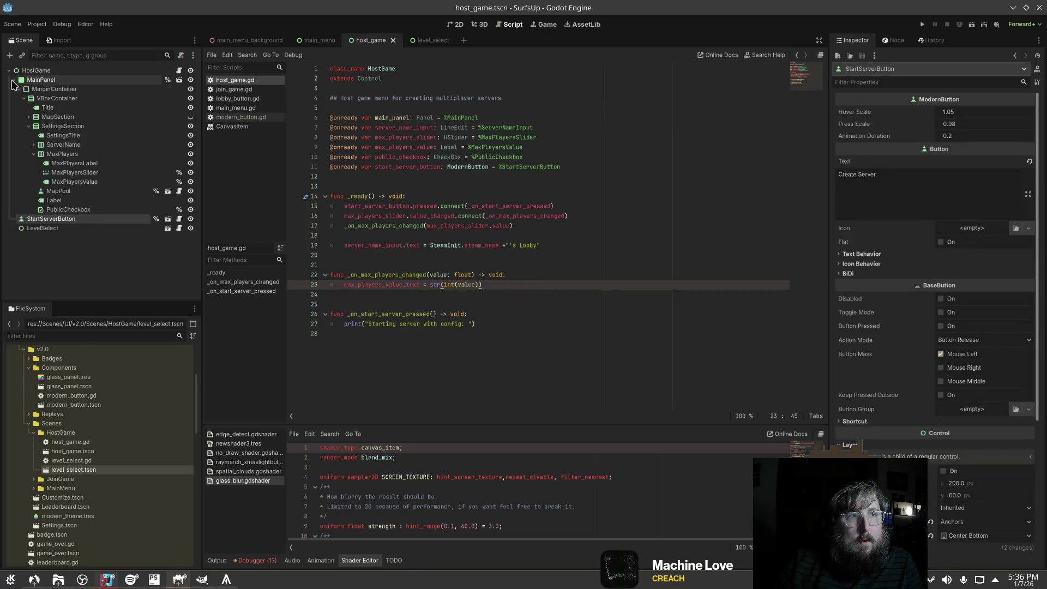
{"action": "left_click", "coordinate": [75, 192]}
{"action": "left_click_drag", "start_coordinate": [79, 192], "coordinate": [412, 177]}
- Connect map_pool.pressed to _on_map_pool_pressed in _ready
{"action": "left_click", "coordinate": [583, 284]}
{"action": "left_click", "coordinate": [603, 233]}
{"action": "key", "text": "ctrl+shift+Return"}
{"action": "type", "text": "map_"}
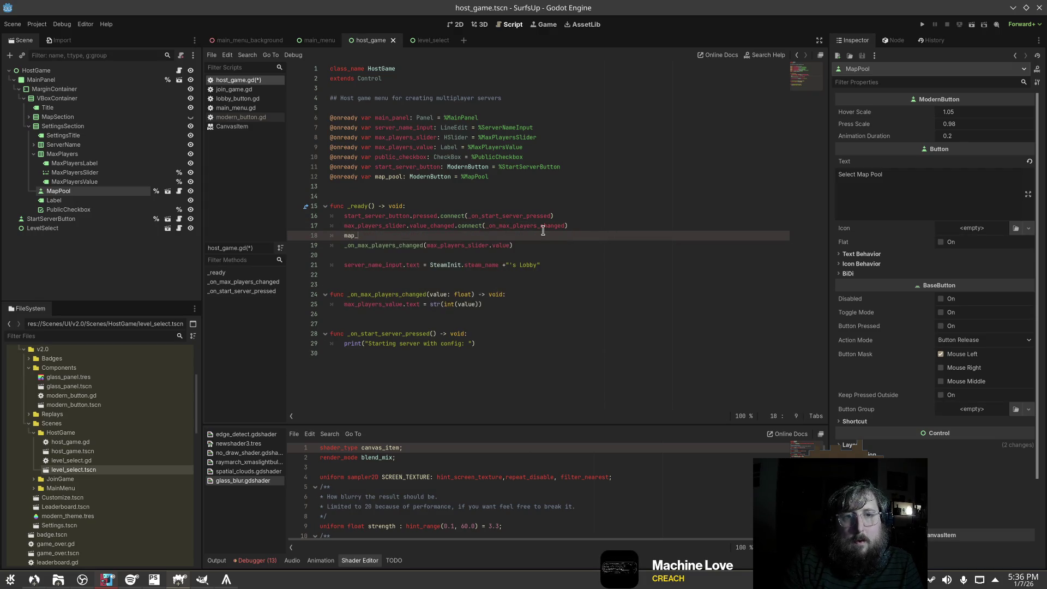
{"action": "type", "text": "pool.con"}
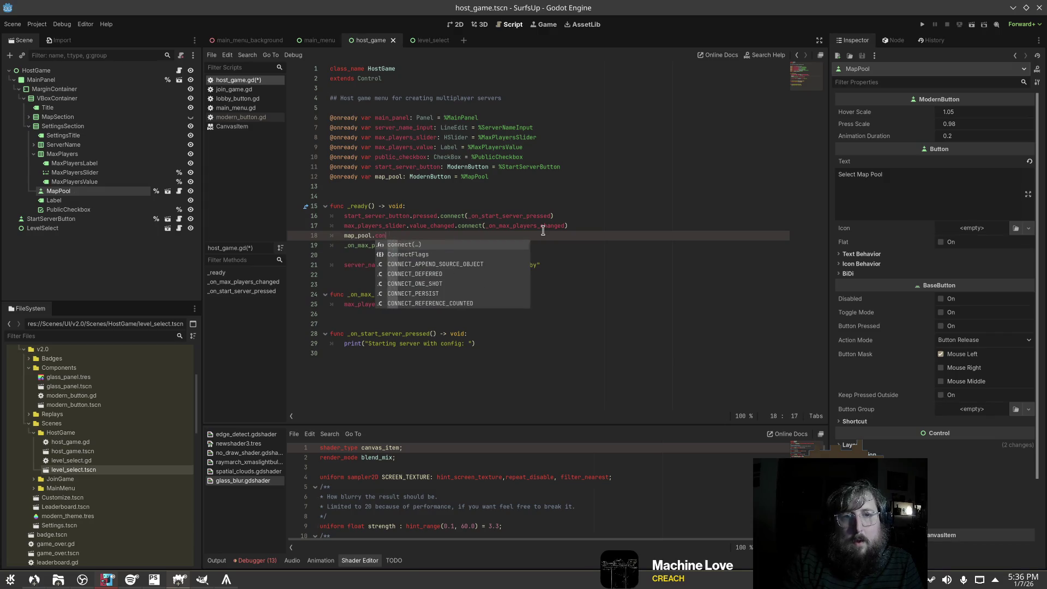
{"action": "key", "text": "BackSpace"}
{"action": "key", "text": "BackSpace"}
{"action": "type", "text": "pre"}
{"action": "key", "text": "Down"}
{"action": "key", "text": "Return"}
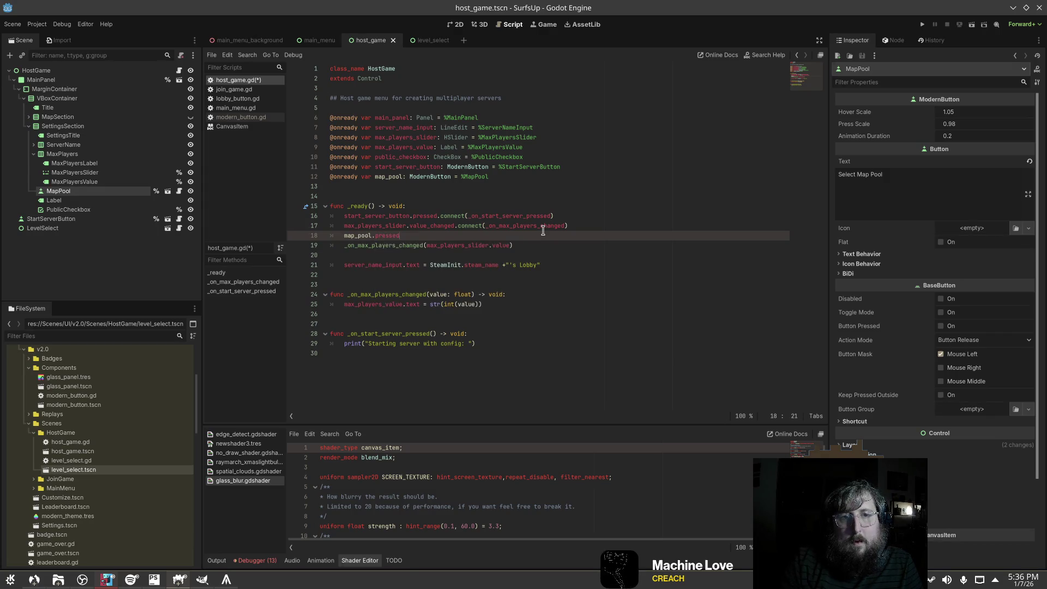
{"action": "type", "text": "("}
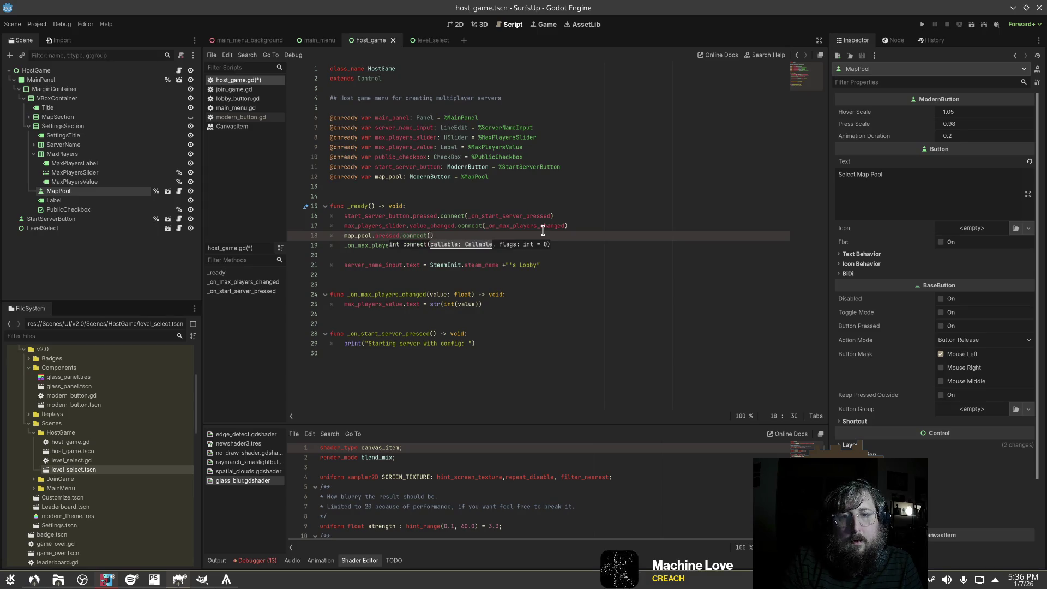
{"action": "type", "text": "_pool"}
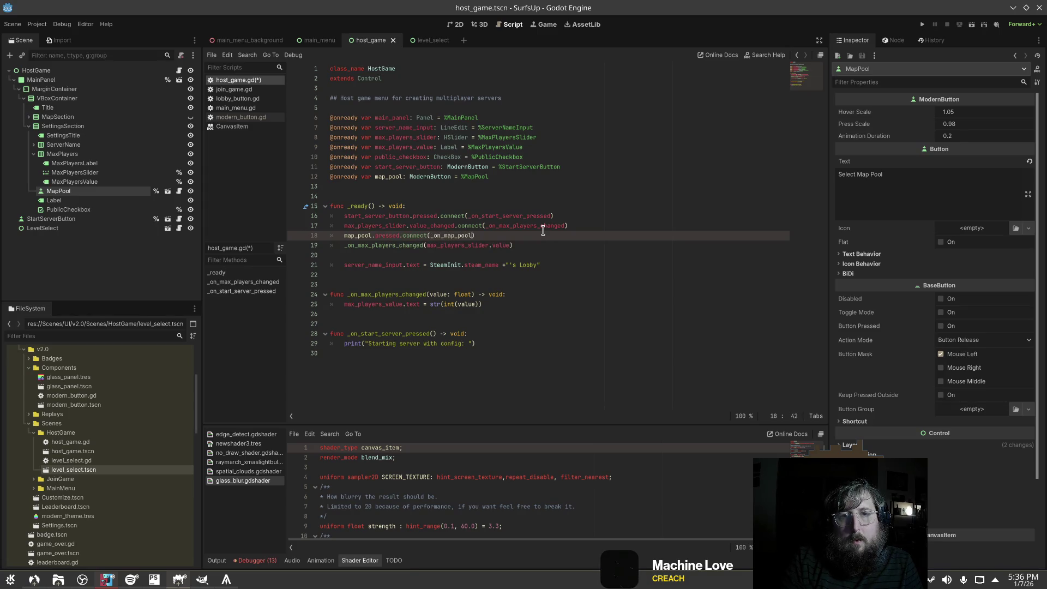
{"action": "key", "text": "Left"}
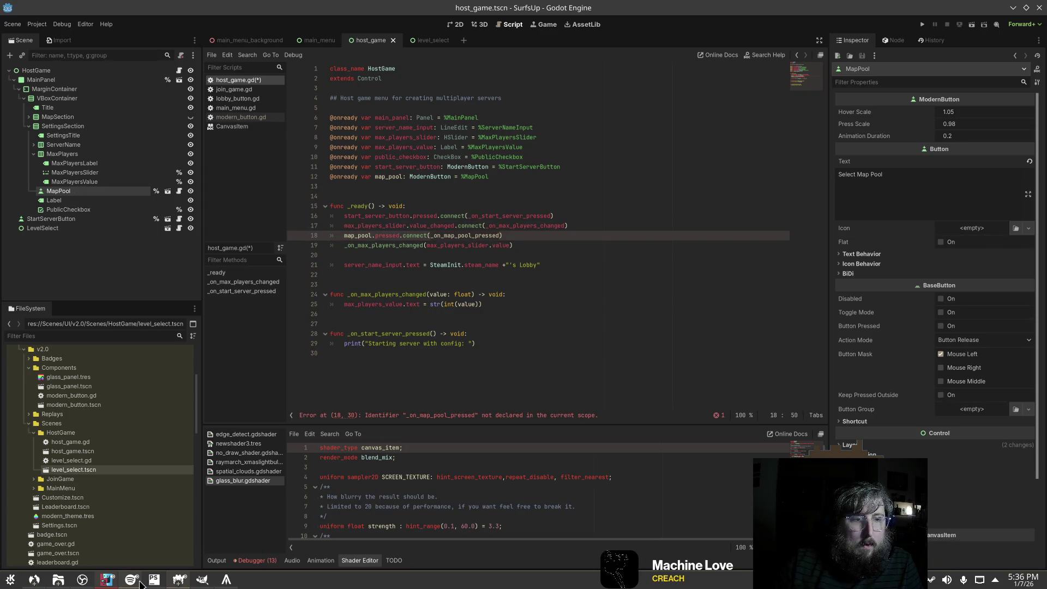
- Write an _on_map_pool_pressed() -> void handler that calls main_panel.hide()
{"action": "mouse_move", "coordinate": [139, 582]}
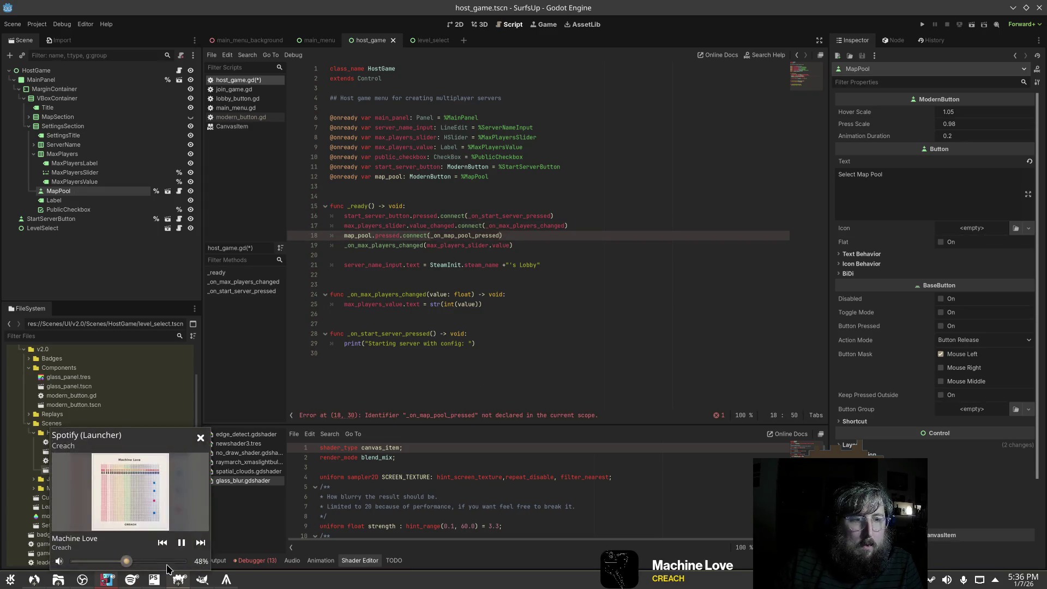
{"action": "left_click", "coordinate": [501, 296]}
{"action": "left_click", "coordinate": [517, 355]}
{"action": "key", "text": "Return"}
{"action": "key", "text": "Return"}
{"action": "type", "text": "func _on_map_pool_pressed() -> v"}
{"action": "type", "text": "oidL"}
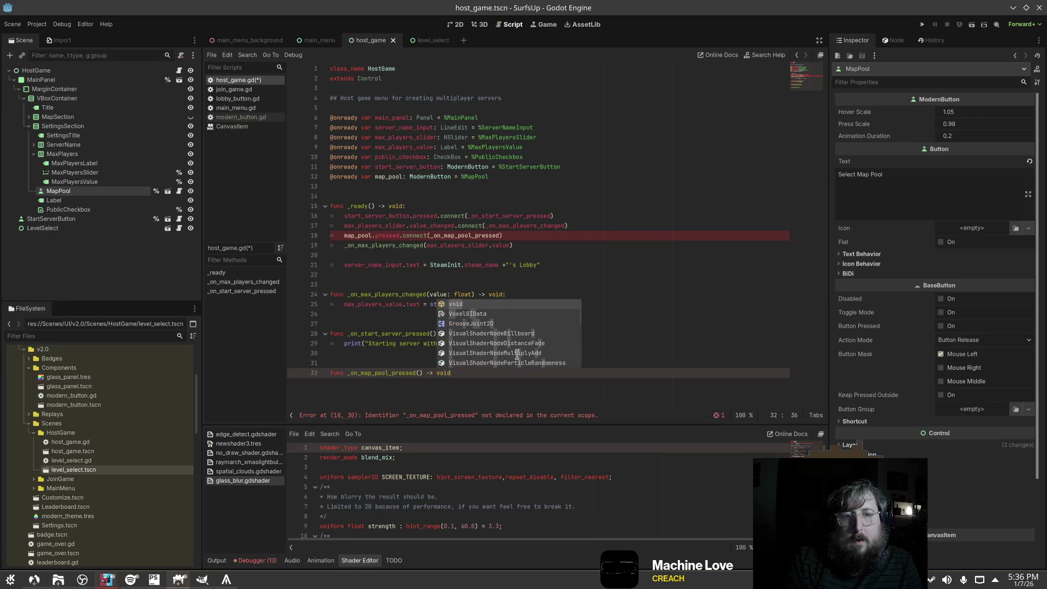
{"action": "key", "text": "Return"}
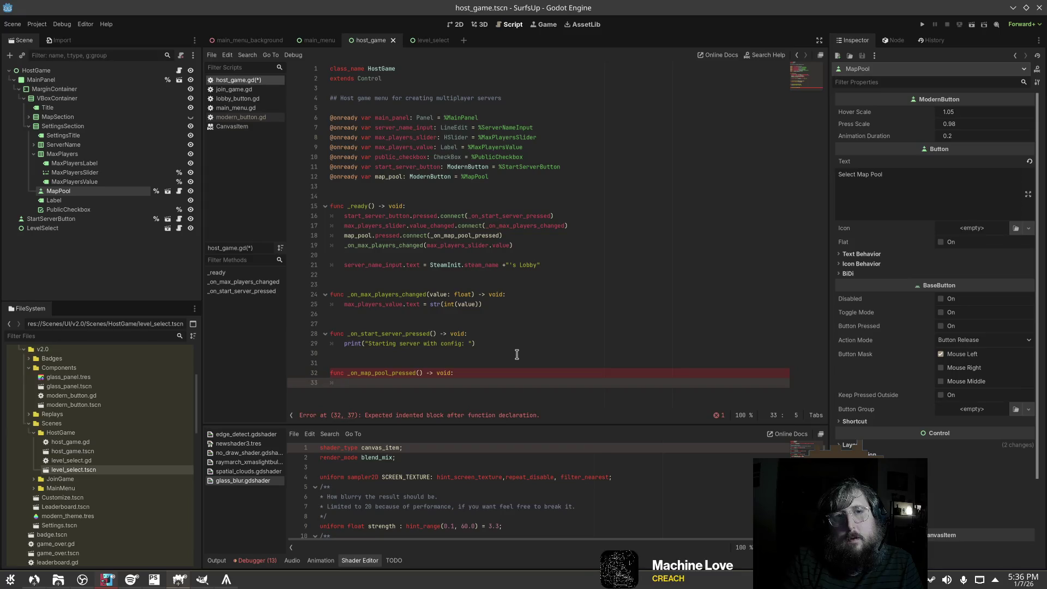
{"action": "type", "text": "main"}
{"action": "key", "text": "Return"}
{"action": "type", "text": ".hide"}
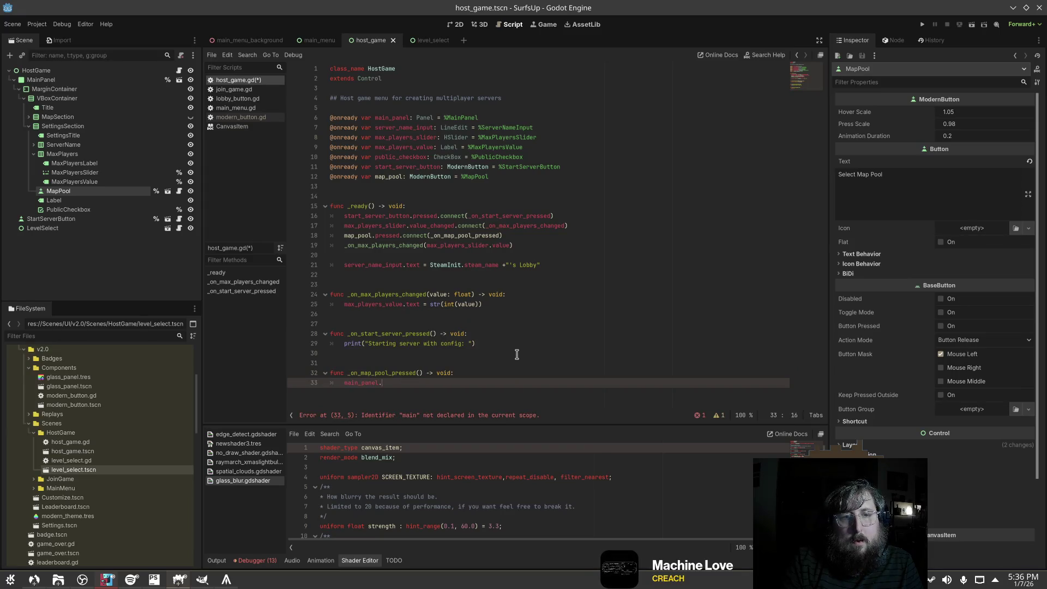
{"action": "type", "text": "()"}
{"action": "key", "text": "Return"}
{"action": "type", "text": "level"}
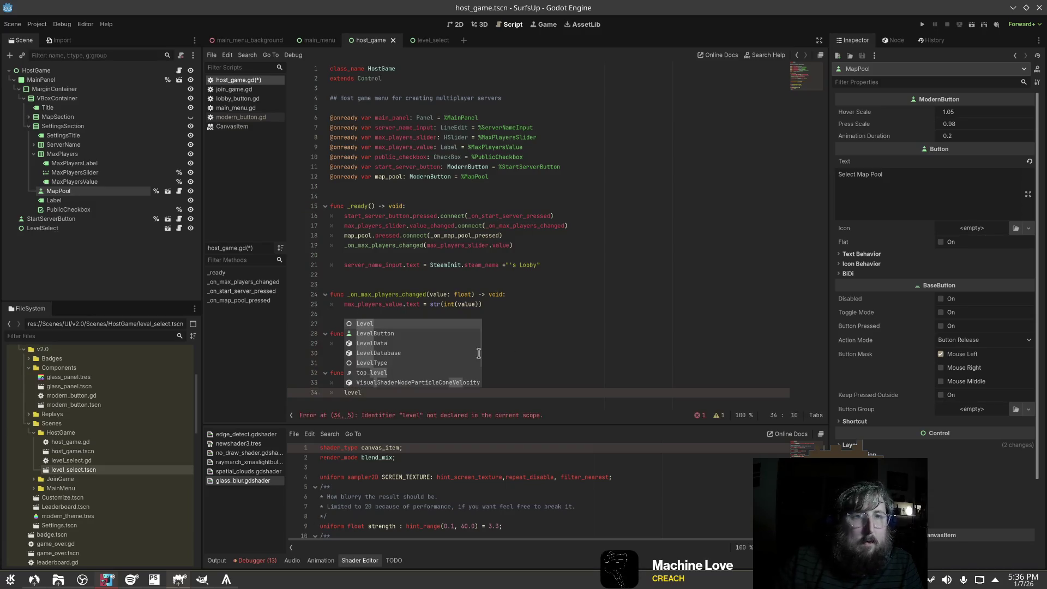
- Give LevelSelect a unique name and add a level_select variable referencing %LevelSelect
{"action": "right_click", "coordinate": [52, 220]}
{"action": "right_click", "coordinate": [53, 231]}
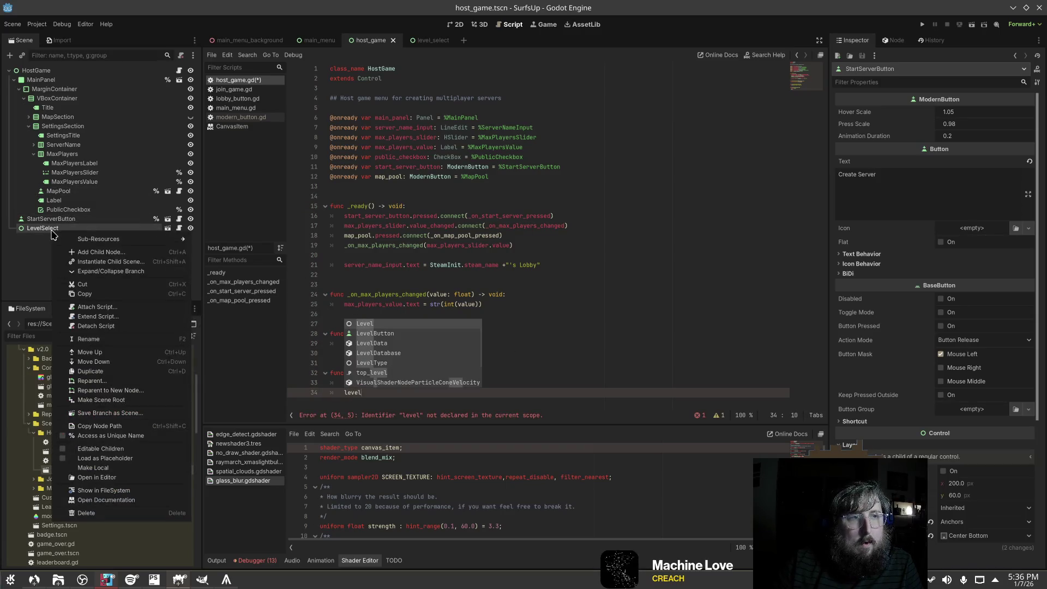
{"action": "left_click", "coordinate": [150, 436]}
{"action": "left_click_drag", "start_coordinate": [62, 228], "coordinate": [400, 195]}
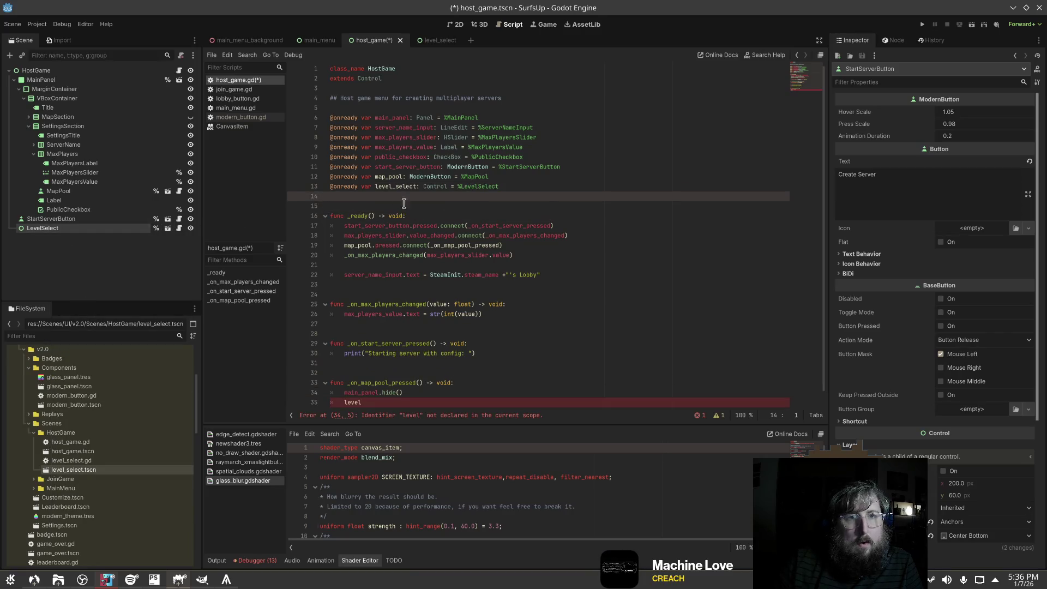
- Finish the handler so it shows level_select, then save the script
{"action": "left_click", "coordinate": [373, 398]}
{"action": "key", "text": "BackSpace"}
{"action": "type", "text": "-="}
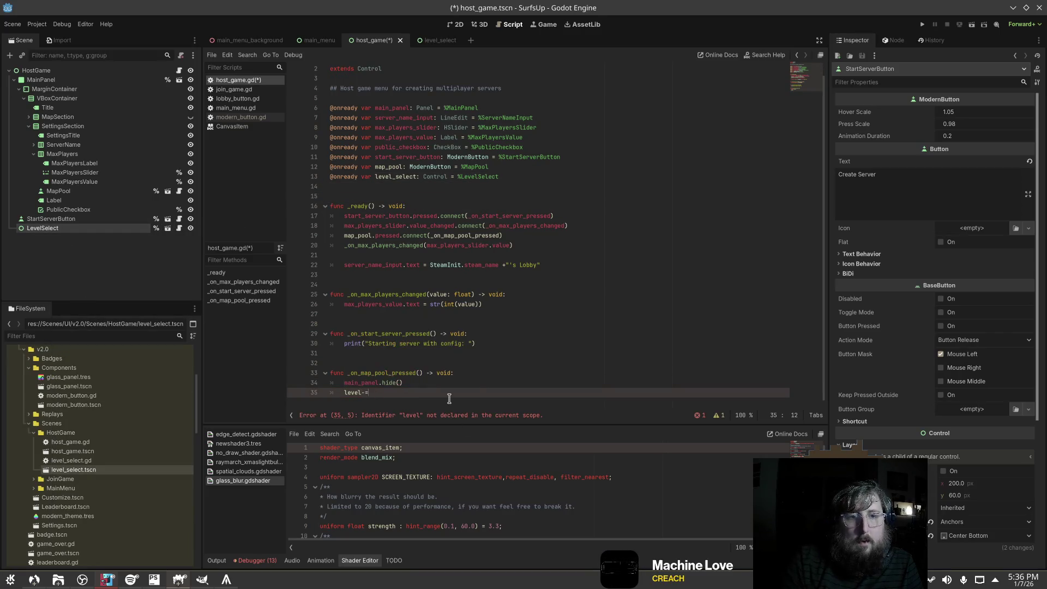
{"action": "type", "text": "_"}
{"action": "key", "text": "Return"}
{"action": "type", "text": ".s"}
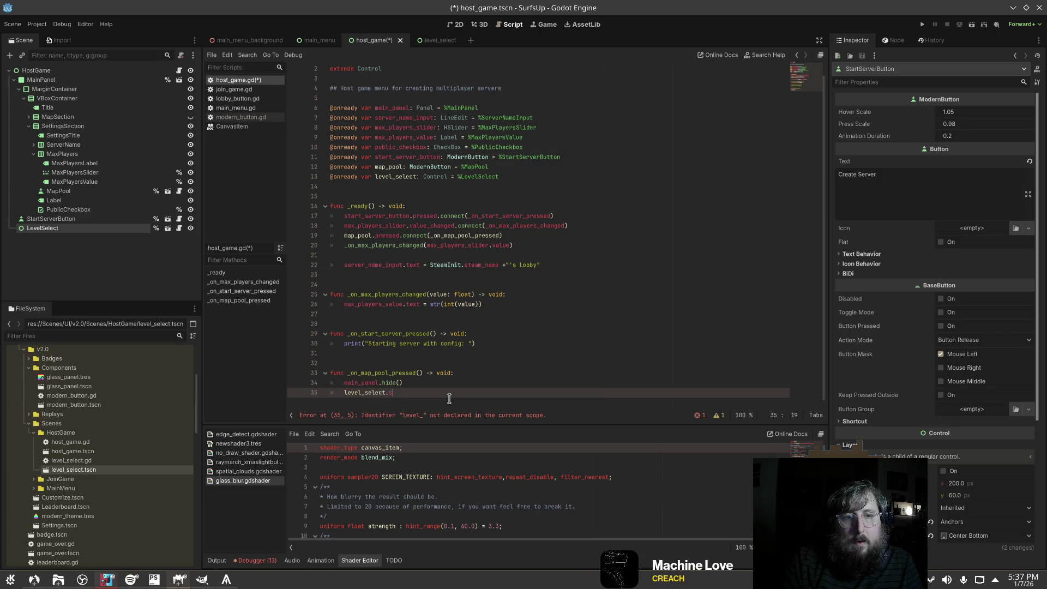
{"action": "type", "text": ")"}
{"action": "key", "text": "ctrl+s"}
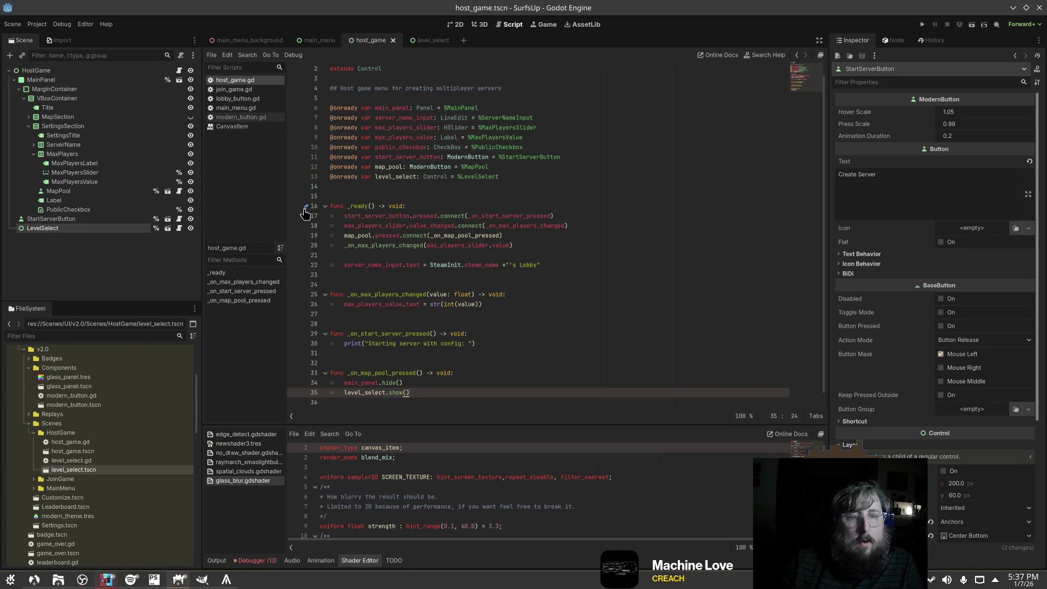
{"action": "left_click", "coordinate": [522, 250]}
- Open the level_select scene and script, select the ConfirmMaps node, and run the project
{"action": "left_click", "coordinate": [179, 228]}
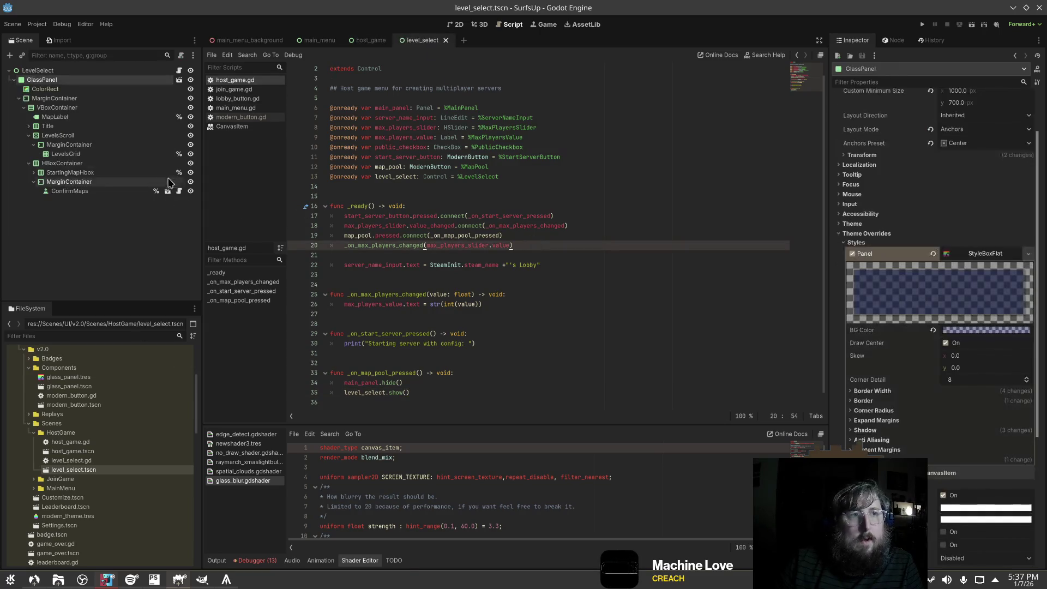
{"action": "left_click", "coordinate": [178, 71]}
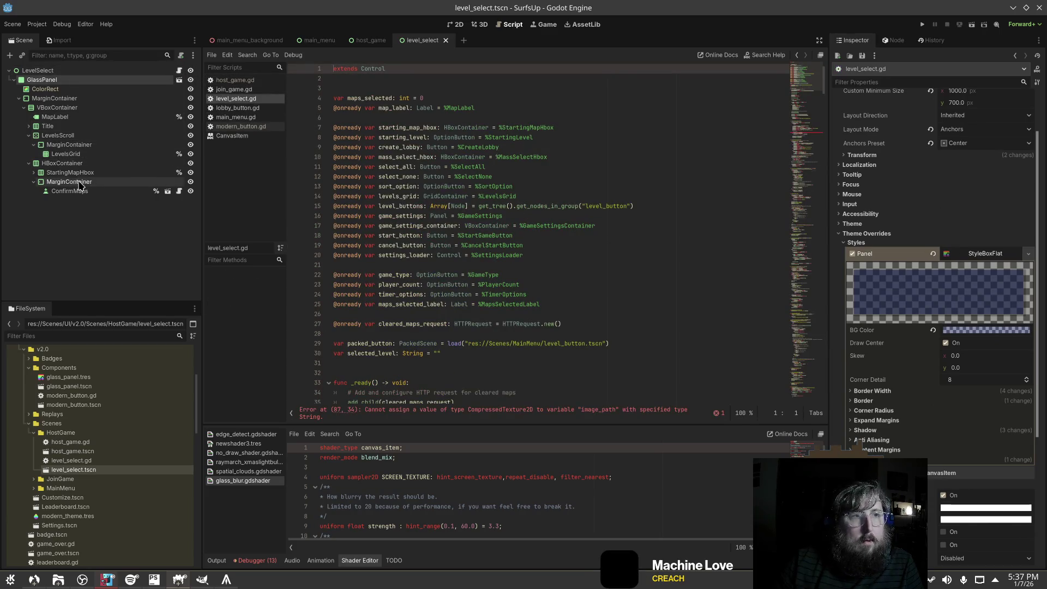
{"action": "left_click", "coordinate": [70, 193]}
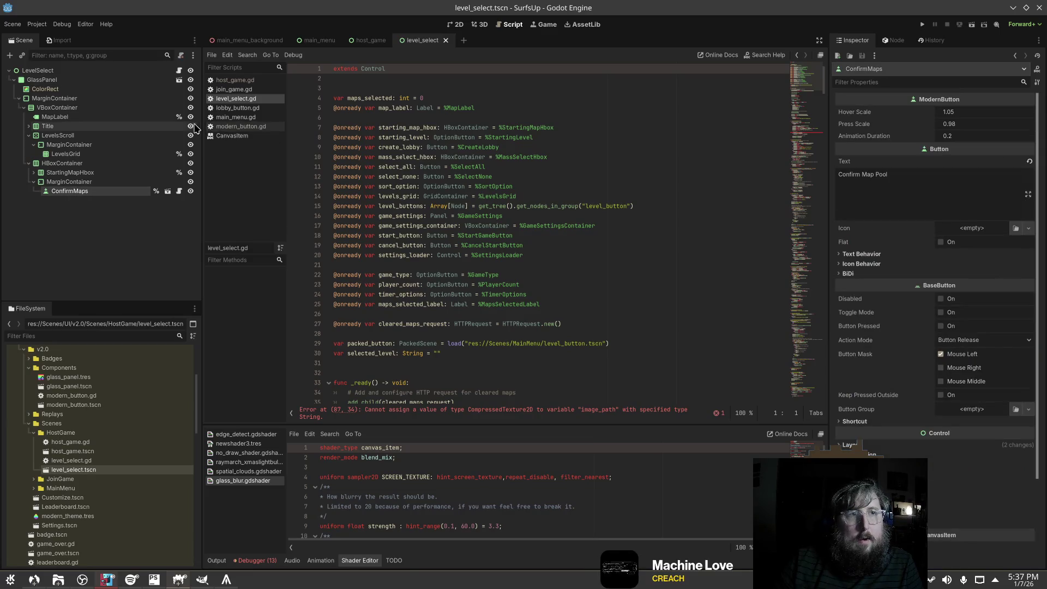
{"action": "left_click", "coordinate": [922, 25]}
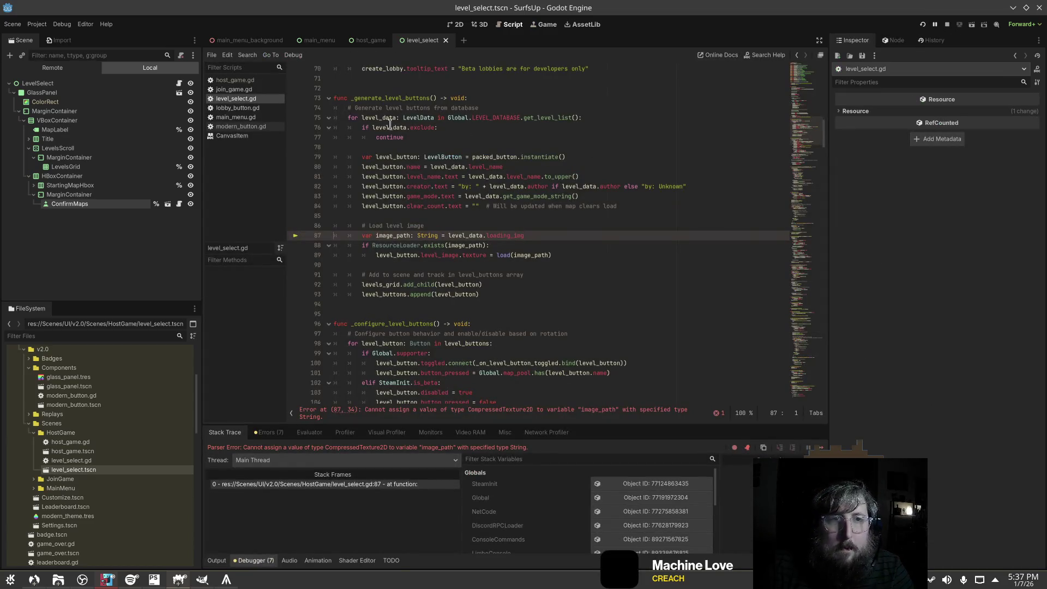
- Undo the load() change on line 89 and restart the test run
{"action": "right_click", "coordinate": [148, 86]}
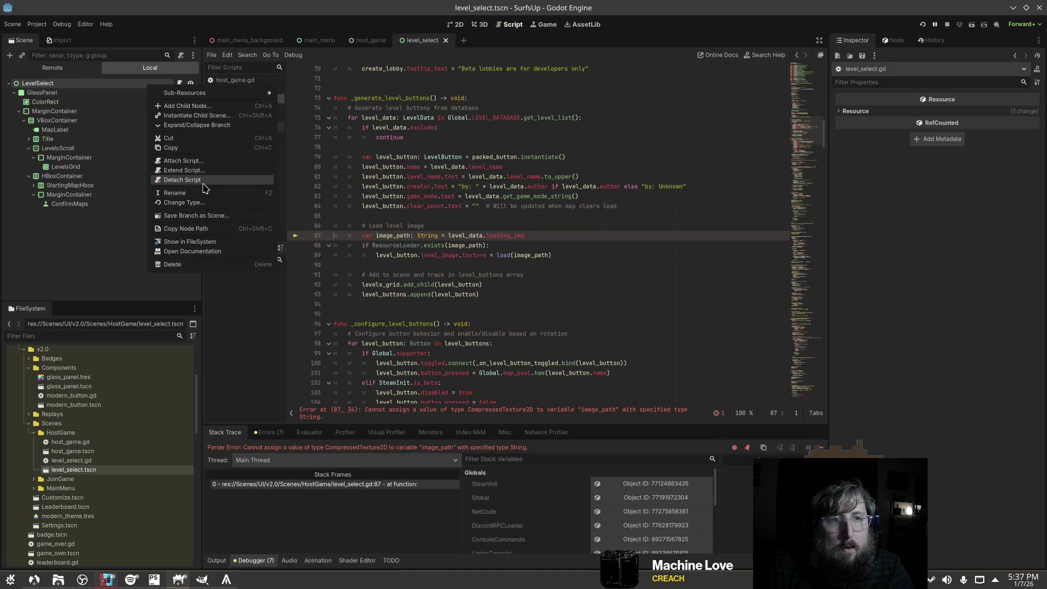
{"action": "key", "text": "Escape"}
{"action": "left_click", "coordinate": [524, 264]}
{"action": "key", "text": "ctrl+z"}
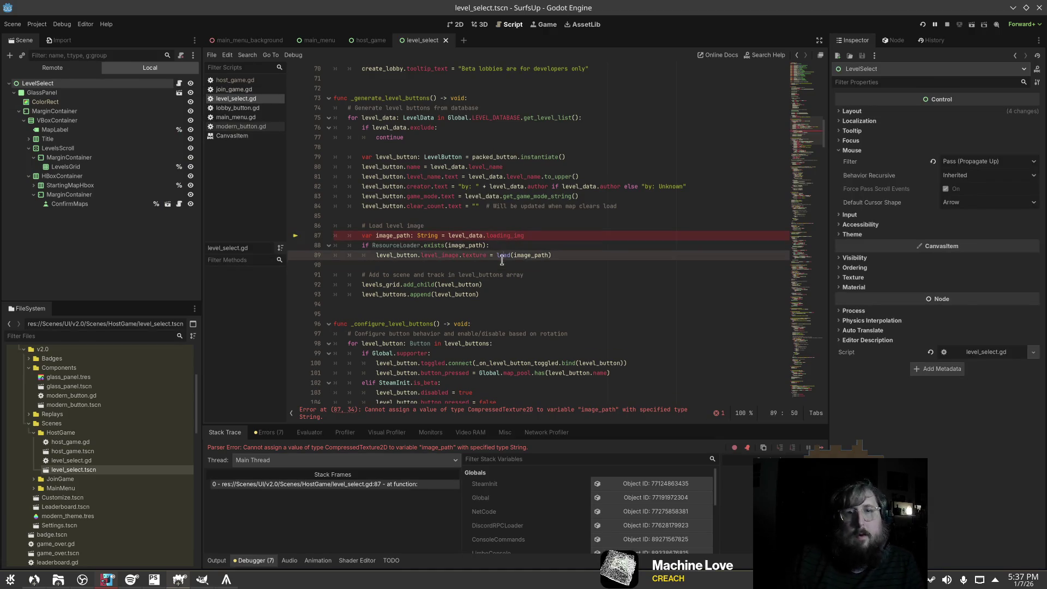
{"action": "left_click", "coordinate": [633, 215]}
{"action": "left_click", "coordinate": [925, 26]}
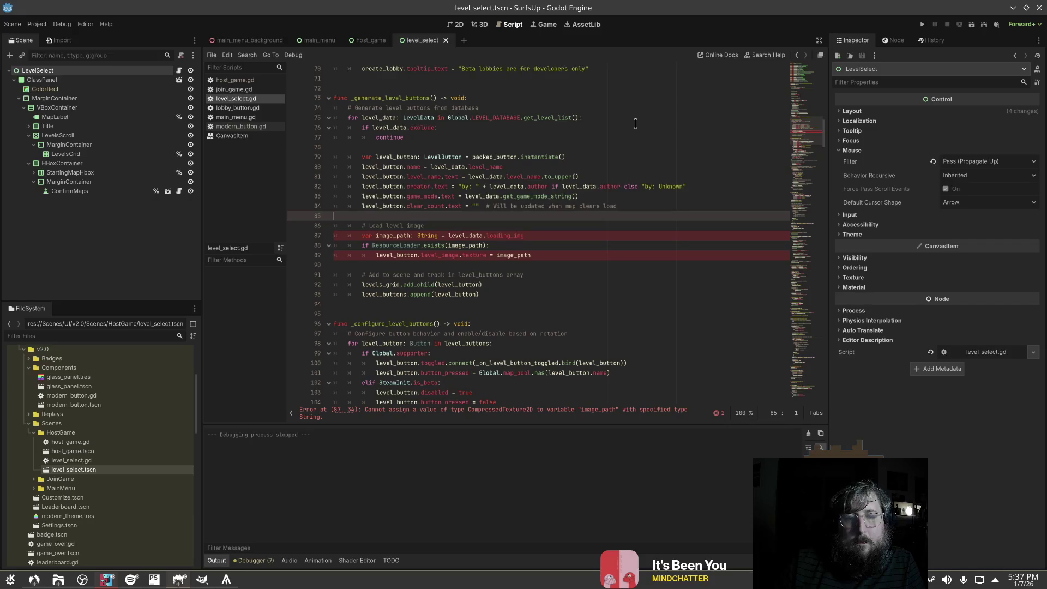
{"action": "left_click", "coordinate": [921, 24]}
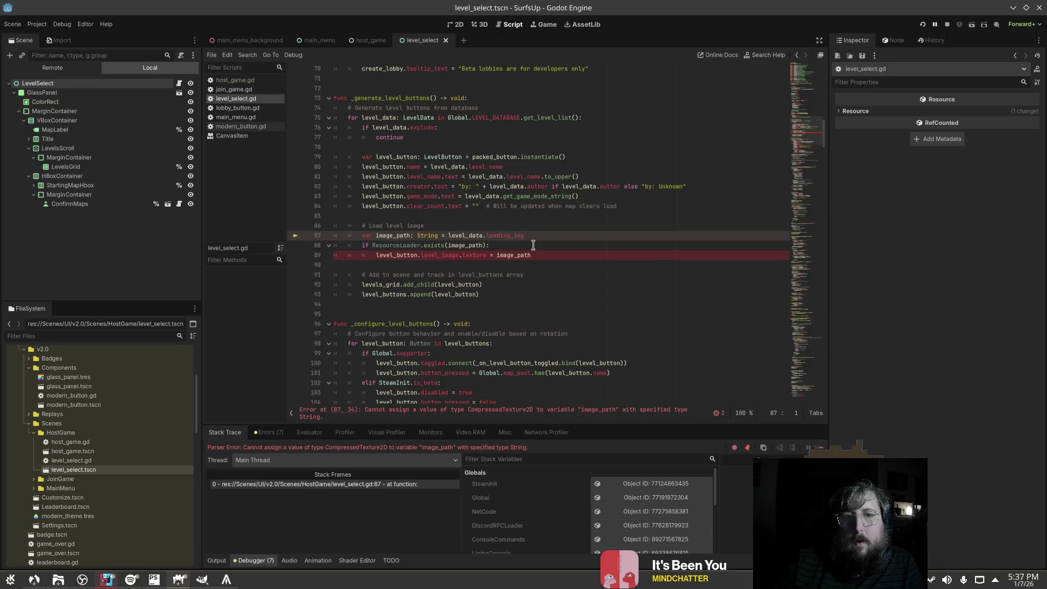
- Cut level_data.loading_img from line 87 and paste it over image_path on line 89
{"action": "key", "text": "ctrl+Left"}
{"action": "key", "text": "ctrl+Left"}
{"action": "key", "text": "ctrl+Left"}
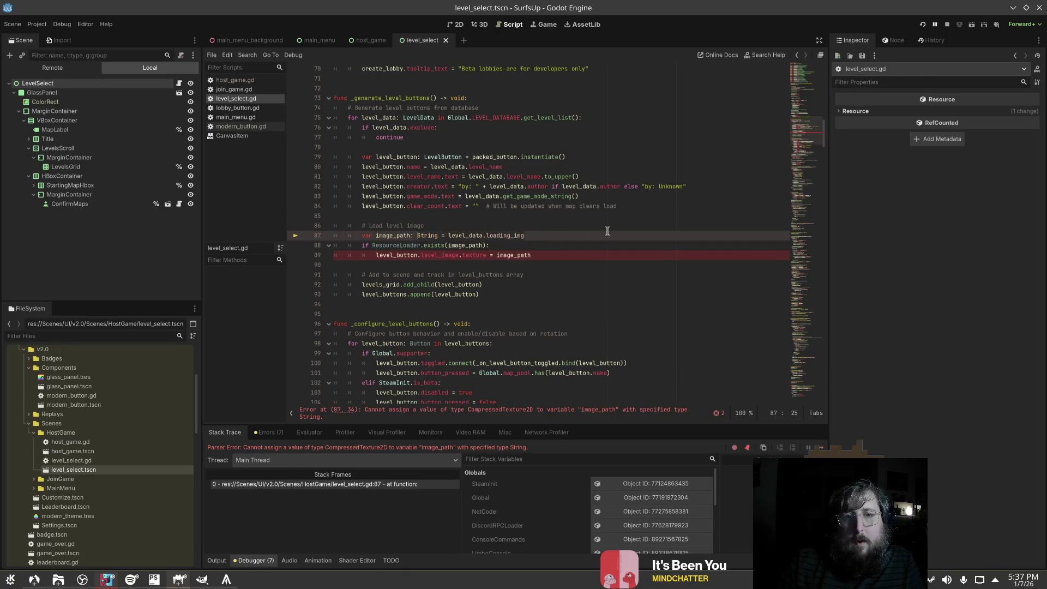
{"action": "key", "text": "shift+End"}
{"action": "key", "text": "ctrl+x"}
{"action": "key", "text": "Down"}
{"action": "key", "text": "Down"}
{"action": "key", "text": "End"}
{"action": "key", "text": "ctrl+shift+Left"}
{"action": "key", "text": "ctrl+v"}
- Check the loading_img declaration, trim line 87 in level_select.gd, and save
{"action": "left_click", "coordinate": [559, 260], "text": "ctrl"}
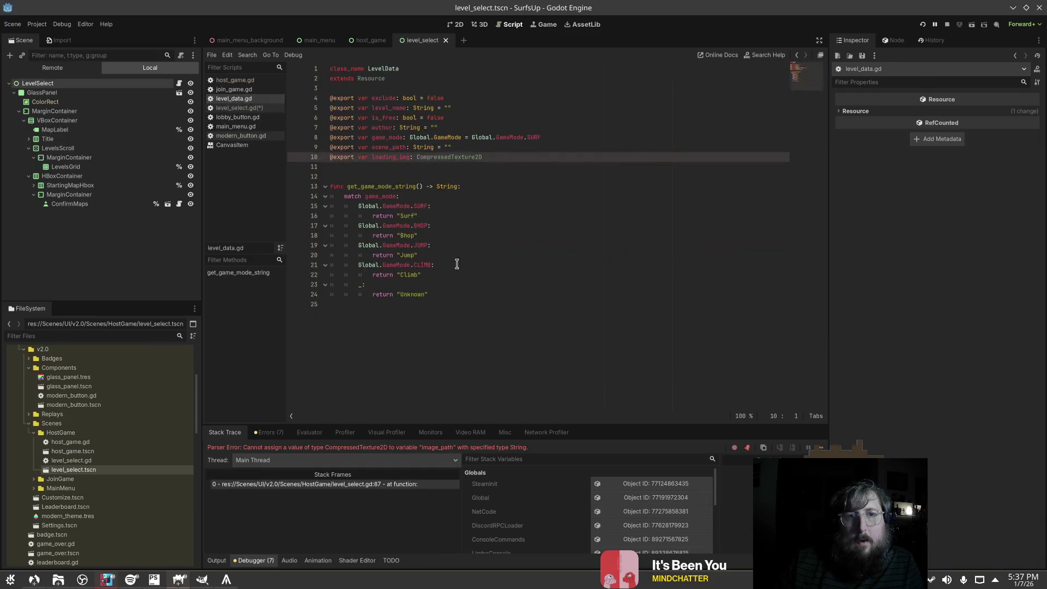
{"action": "left_click", "coordinate": [258, 109]}
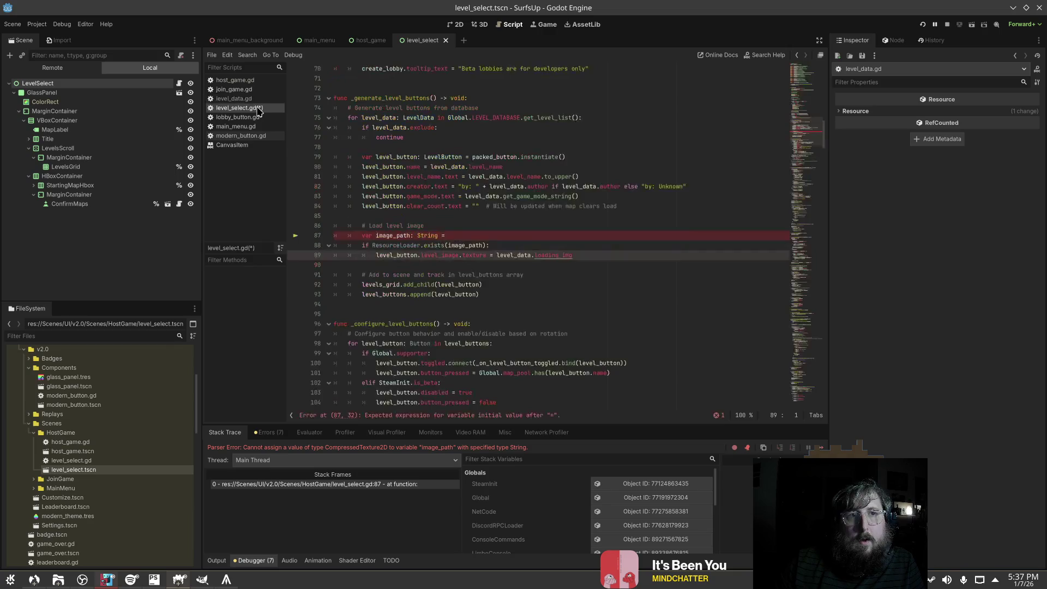
{"action": "left_click", "coordinate": [516, 236]}
{"action": "key", "text": "BackSpace"}
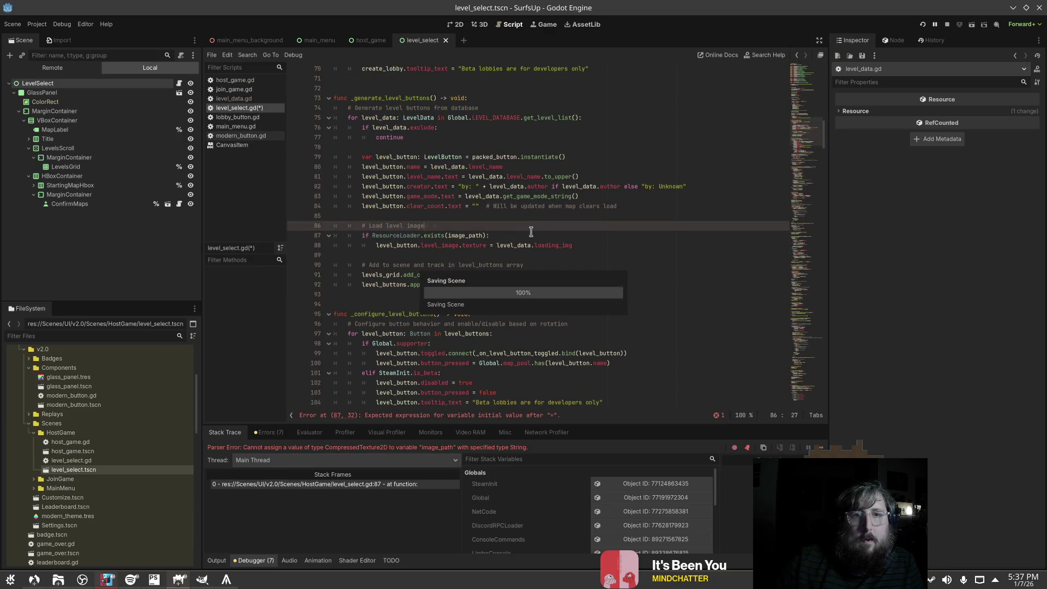
{"action": "key", "text": "BackSpace"}
{"action": "key", "text": "BackSpace"}
{"action": "key", "text": "BackSpace"}
{"action": "key", "text": "ctrl+s"}
- Replace image_path on line 87 with level_data.loading_img, save, and run the game
{"action": "key", "text": "Down"}
{"action": "key", "text": "End"}
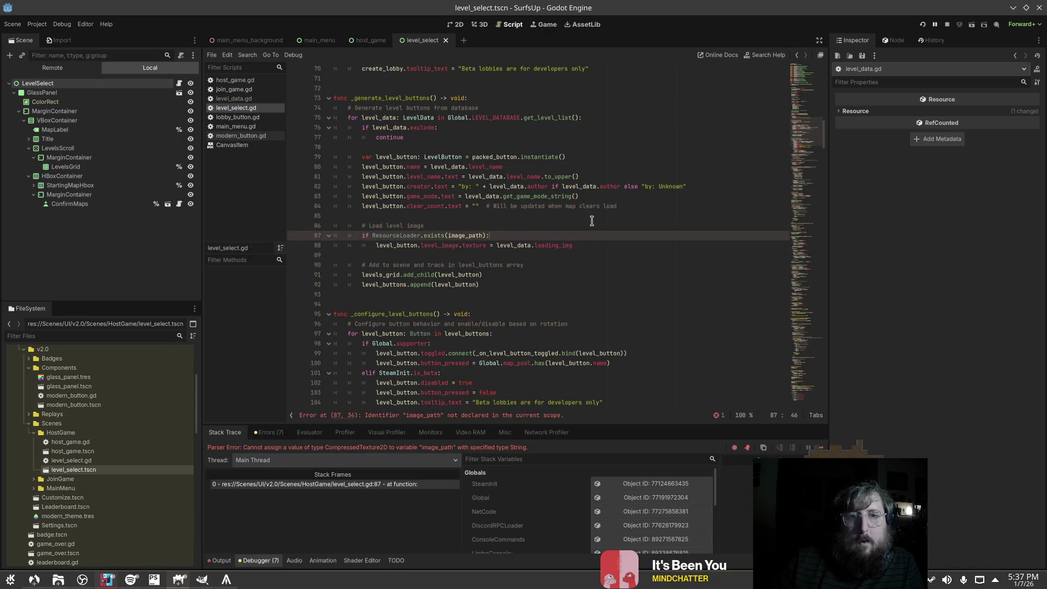
{"action": "key", "text": "ctrl+BackSpace"}
{"action": "key", "text": "ctrl+BackSpace"}
{"action": "key", "text": "ctrl+BackSpace"}
{"action": "key", "text": "ctrl+z"}
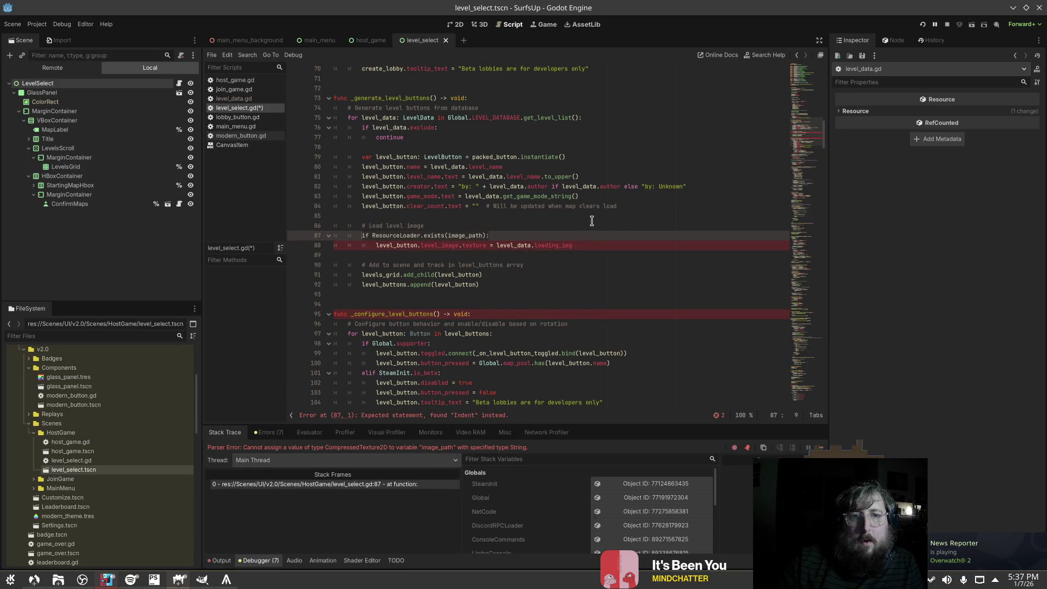
{"action": "key", "text": "End"}
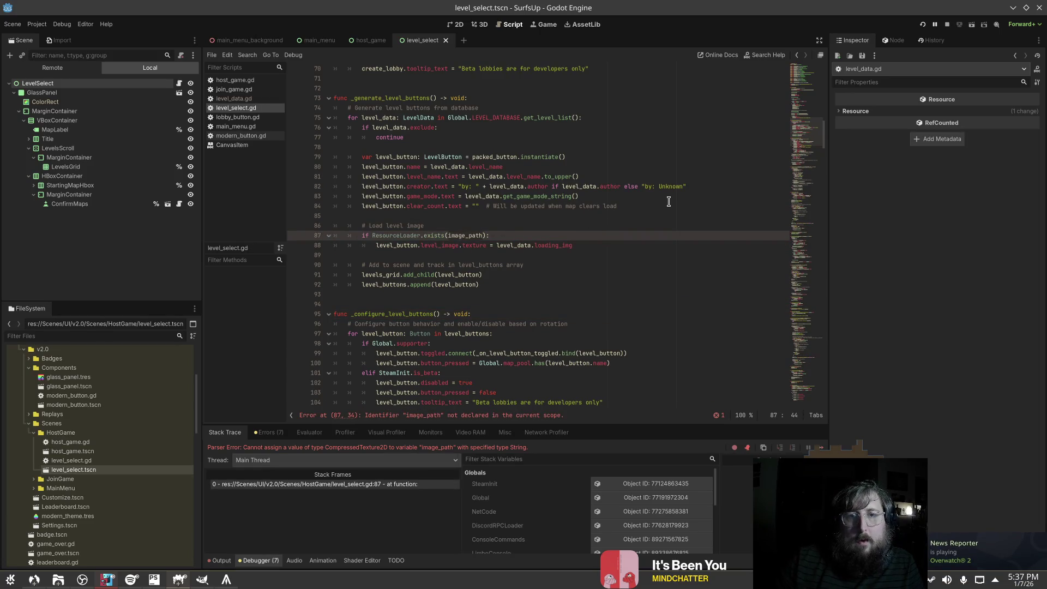
{"action": "key", "text": "ctrl+BackSpace"}
{"action": "type", "text": "level"}
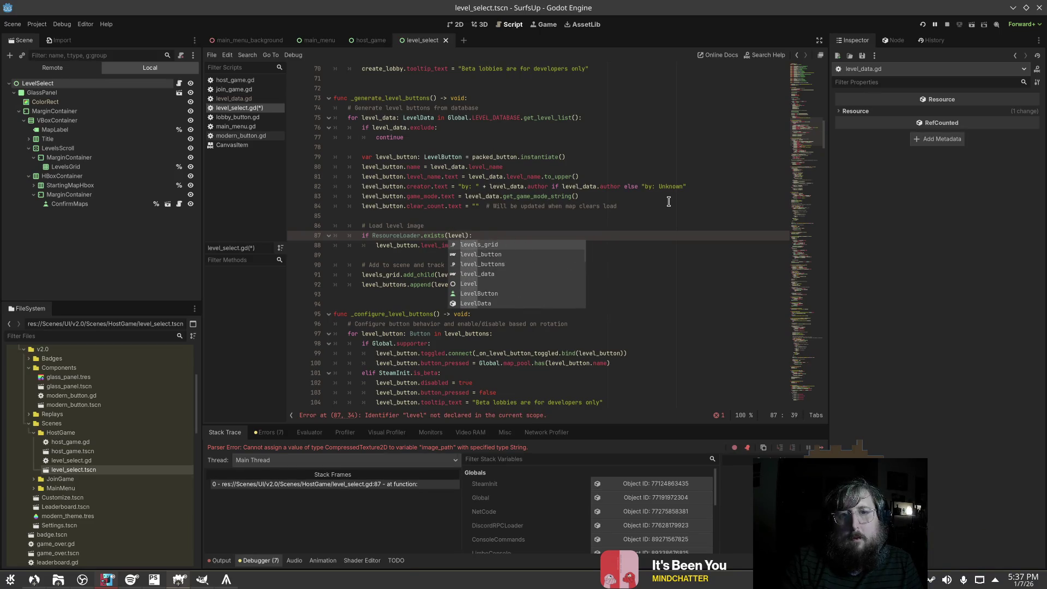
{"action": "type", "text": "_data.load"}
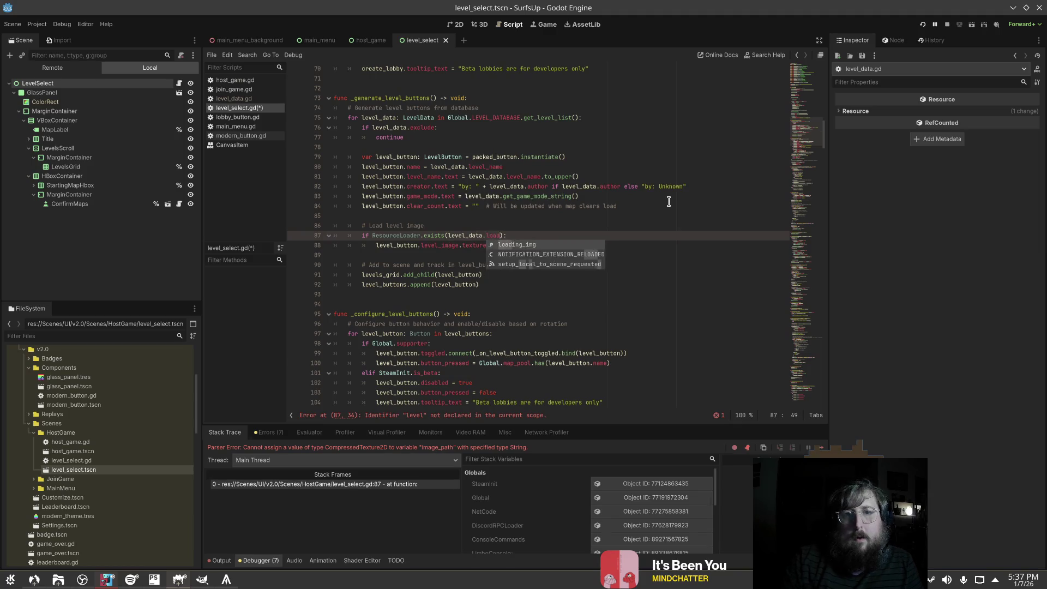
{"action": "key", "text": "Return"}
{"action": "key", "text": "ctrl+s"}
{"action": "left_click", "coordinate": [949, 26]}
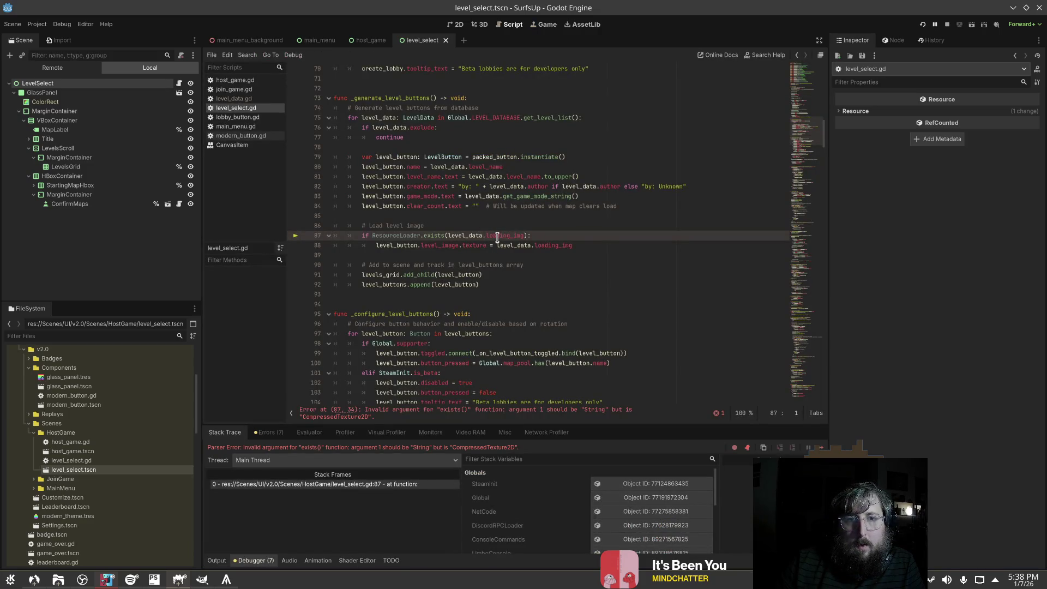
- Remove the leftover parenthesis so line 87 reads `if level_data.loading_img:`, save, and rerun
{"action": "left_click", "coordinate": [578, 243]}
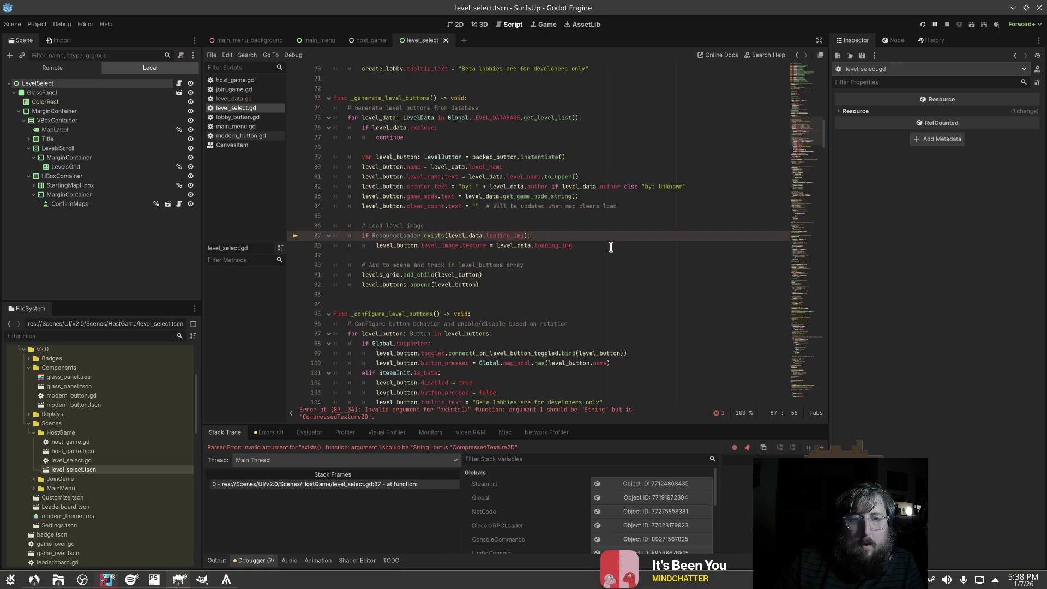
{"action": "key", "text": "shift+Up"}
{"action": "key", "text": "shift+Home"}
{"action": "key", "text": "End"}
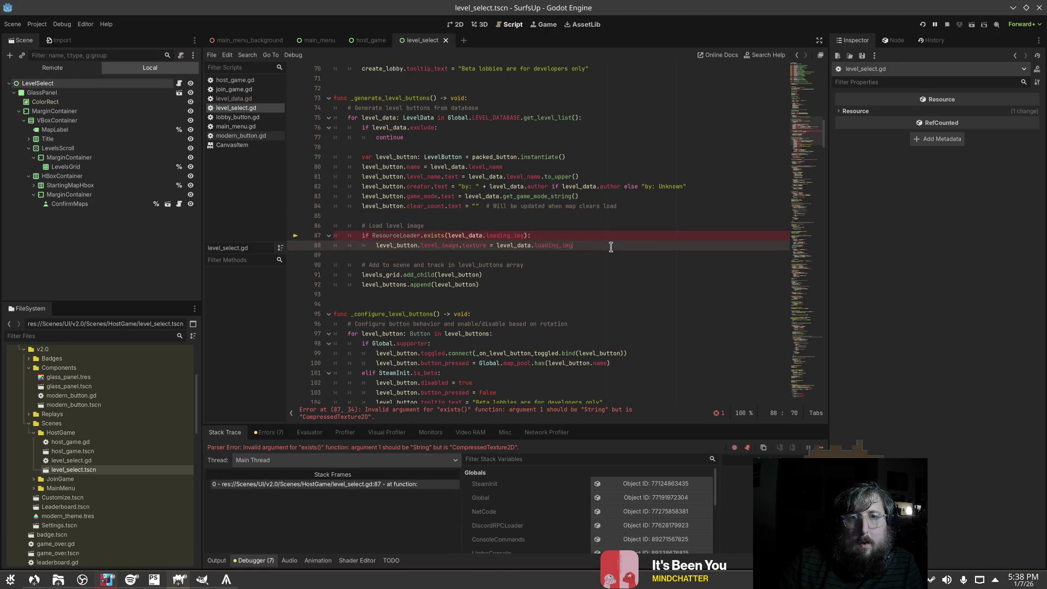
{"action": "key", "text": "Delete"}
{"action": "key", "text": "ctrl+Left"}
{"action": "key", "text": "ctrl+Left"}
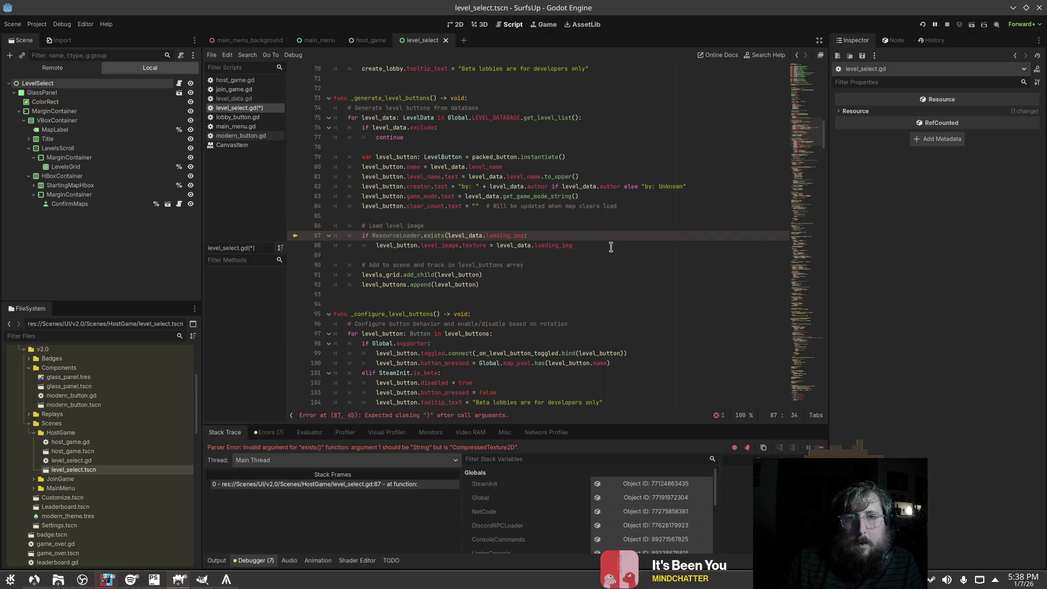
{"action": "key", "text": "ctrl+Delete"}
{"action": "key", "text": "ctrl+Delete"}
{"action": "key", "text": "ctrl+Delete"}
{"action": "key", "text": "ctrl+s"}
{"action": "key", "text": "End"}
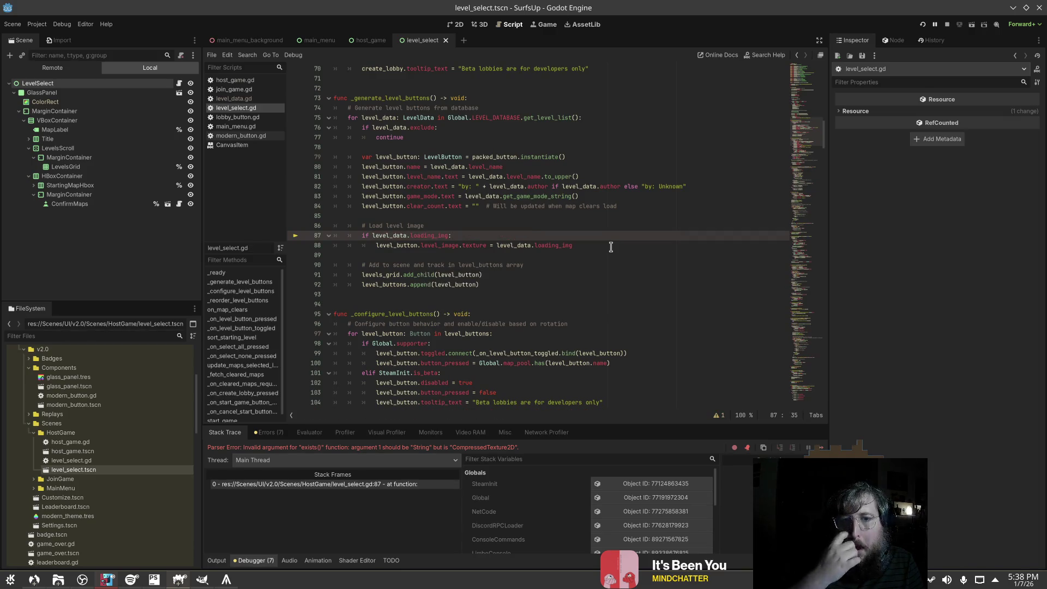
{"action": "left_click", "coordinate": [922, 25]}
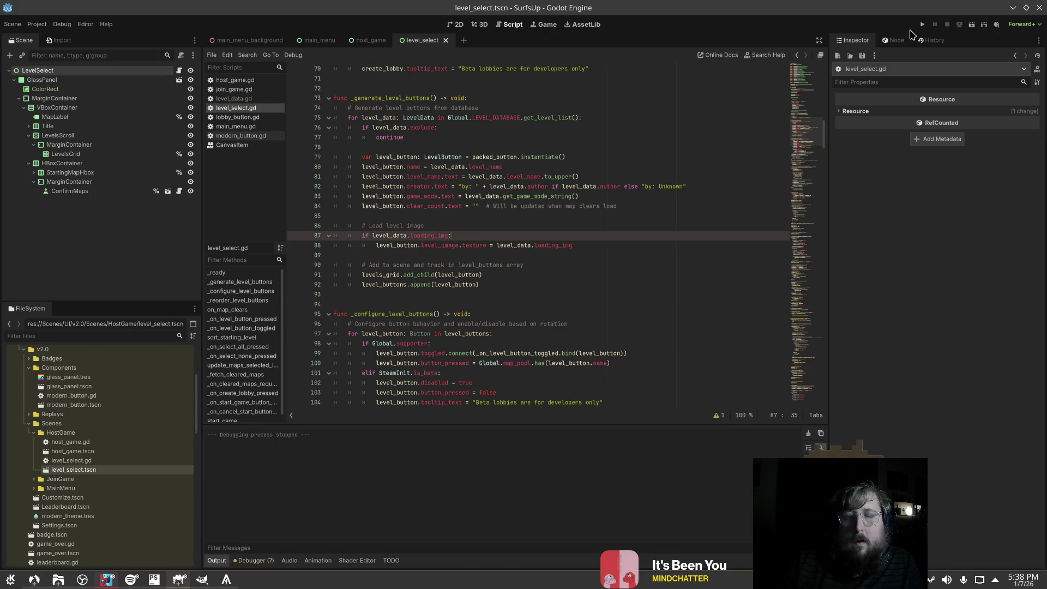
{"action": "left_click", "coordinate": [922, 24]}
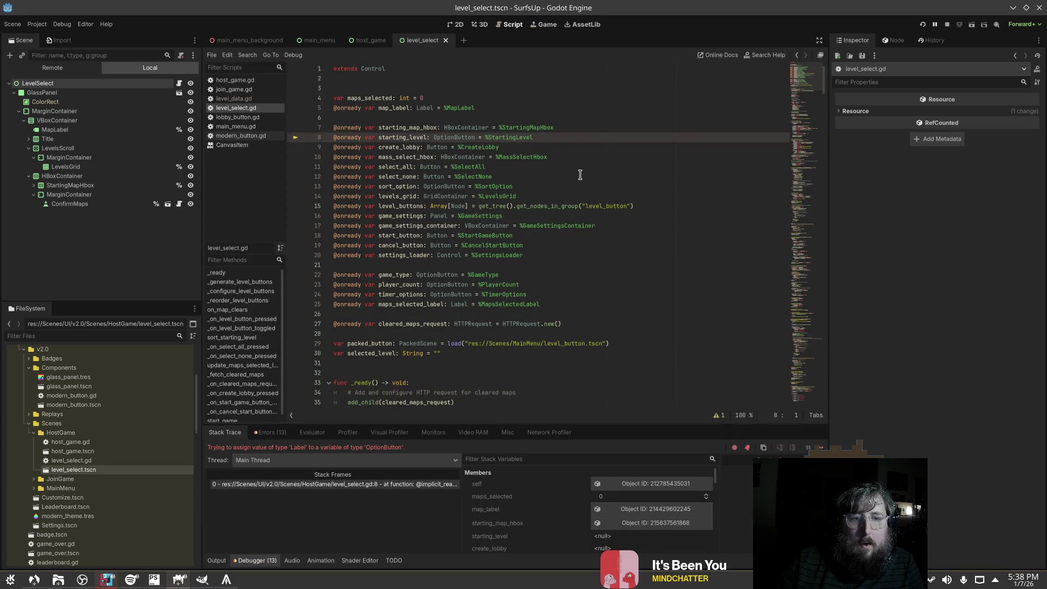
{"action": "key", "text": "shift+Home"}
{"action": "key", "text": "BackSpace"}
{"action": "key", "text": "BackSpace"}
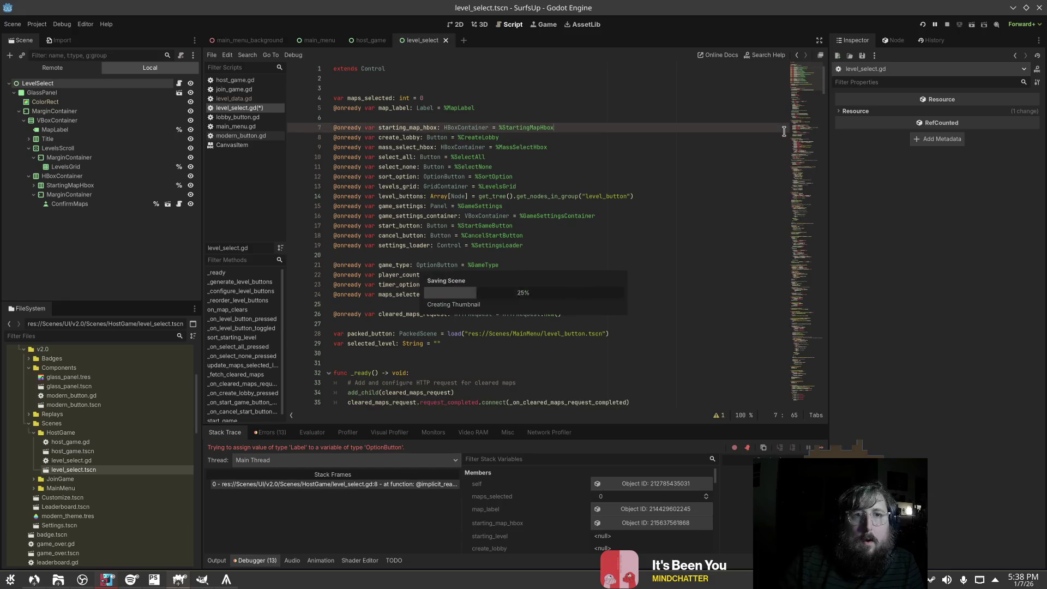
{"action": "key", "text": "F8"}
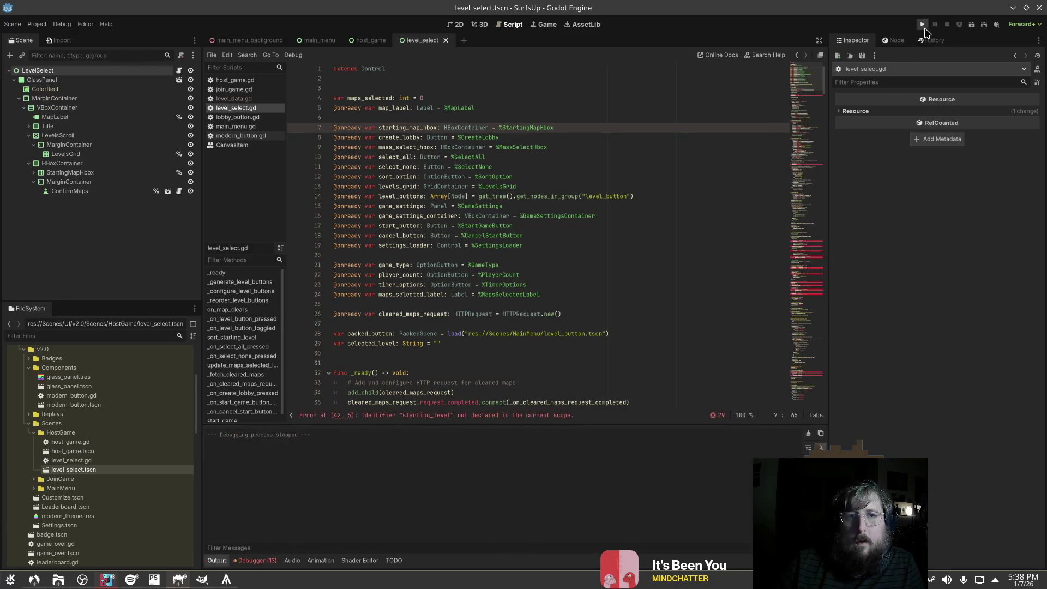
{"action": "left_click", "coordinate": [922, 25]}
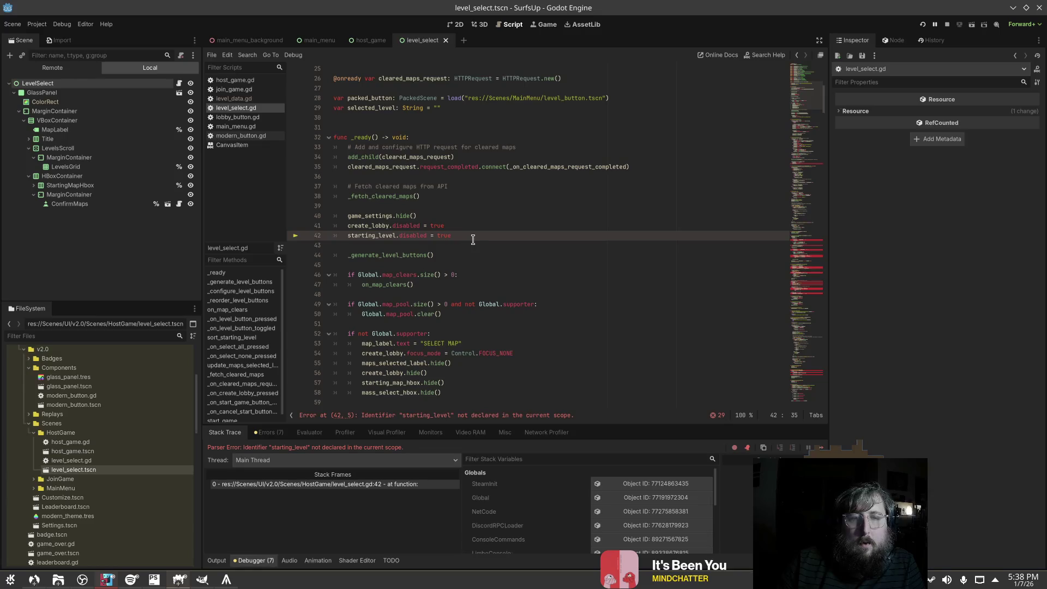
{"action": "right_click", "coordinate": [83, 85]}
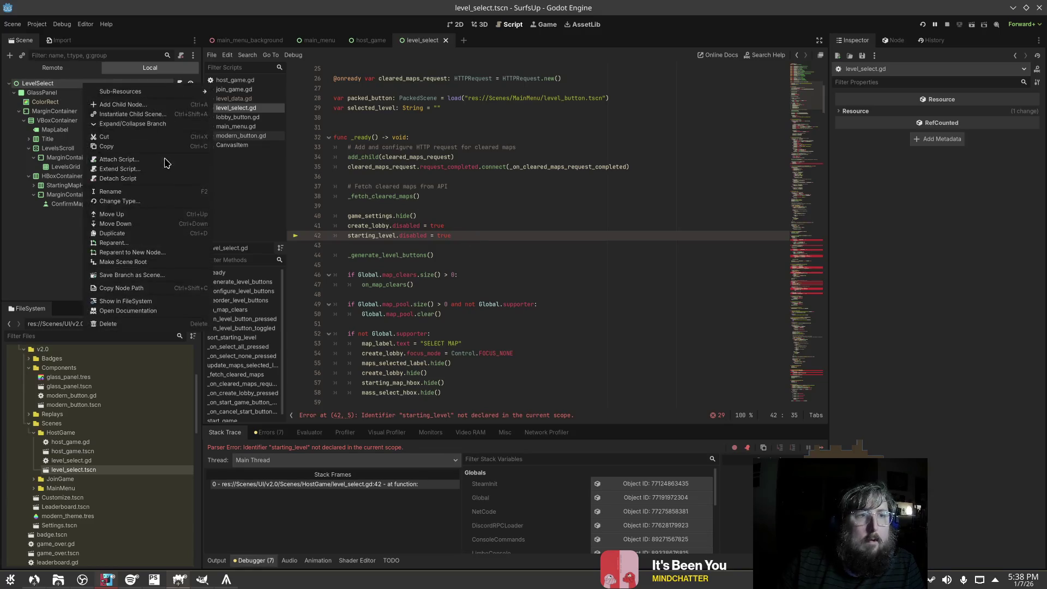
{"action": "key", "text": "F8"}
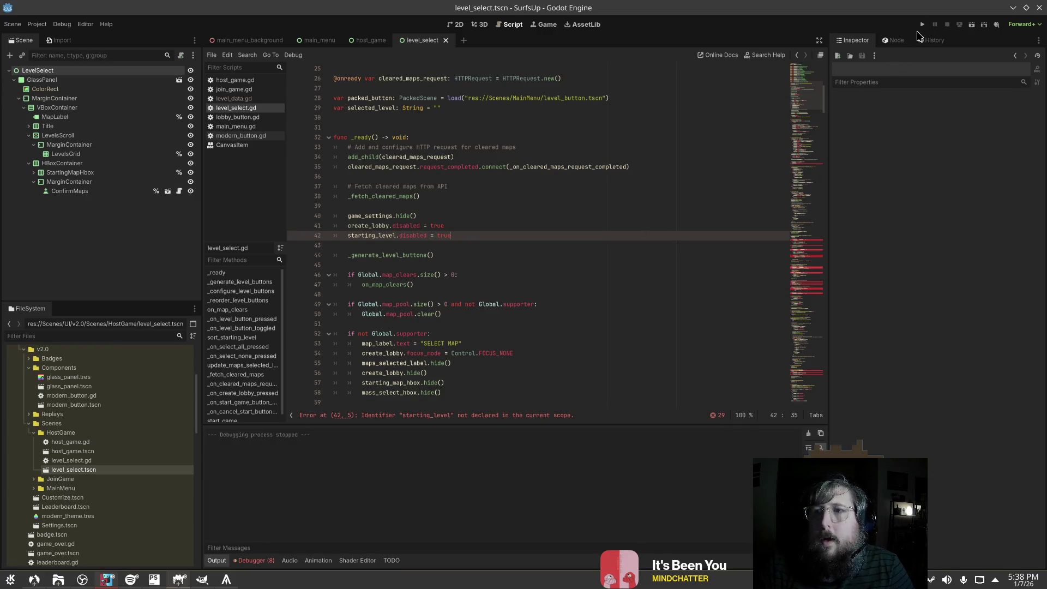
{"action": "left_click", "coordinate": [922, 24]}
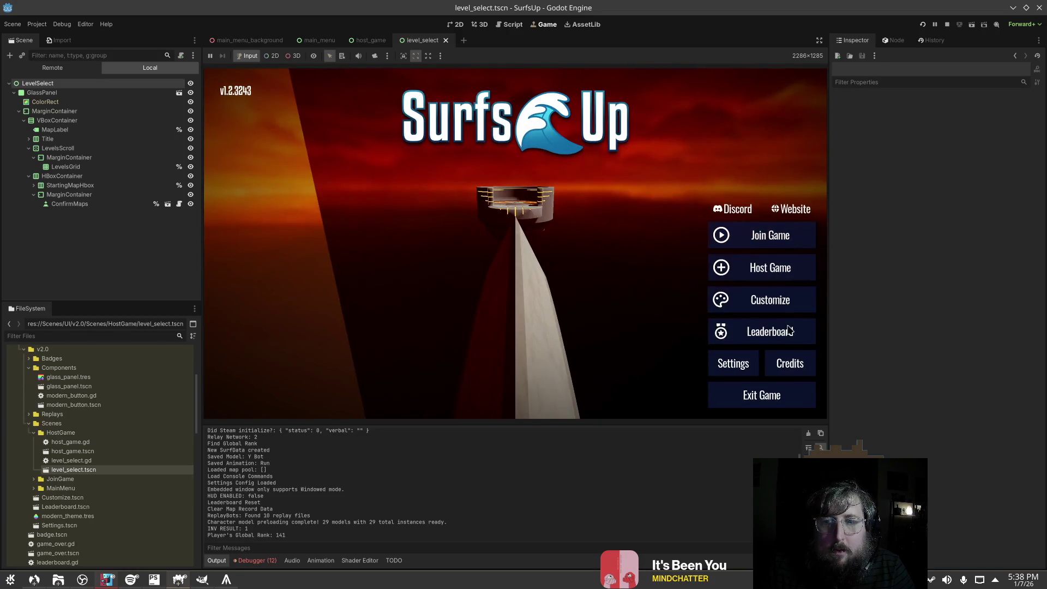
- In the running game, inspect the server browser and Host Game panel, then stop and open host_game
{"action": "left_click", "coordinate": [759, 242]}
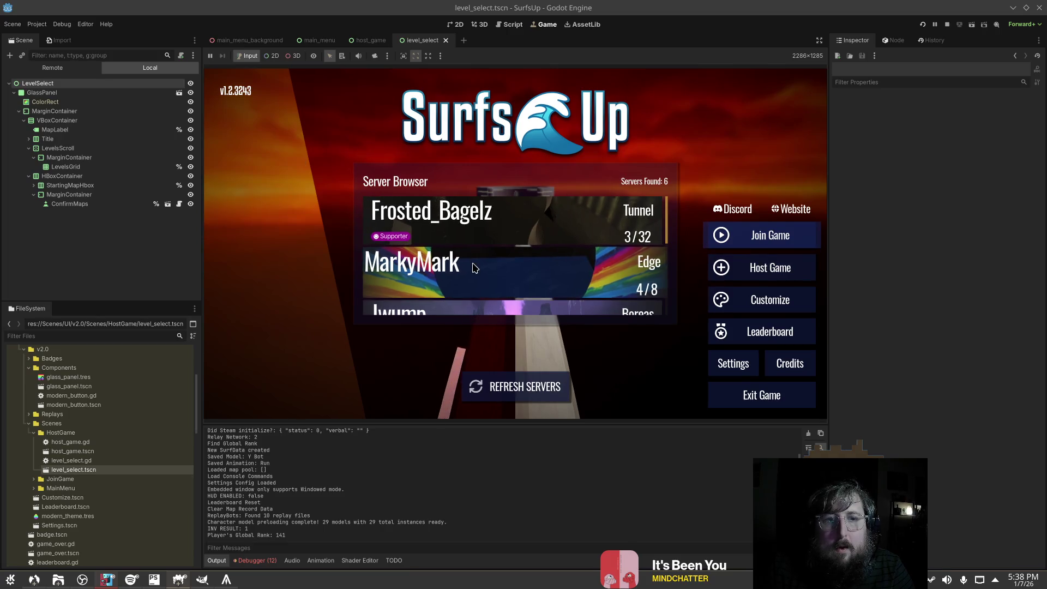
{"action": "scroll", "coordinate": [518, 238], "scroll_direction": "down", "scroll_amount": 2}
{"action": "scroll", "coordinate": [518, 239], "scroll_direction": "down", "scroll_amount": 3}
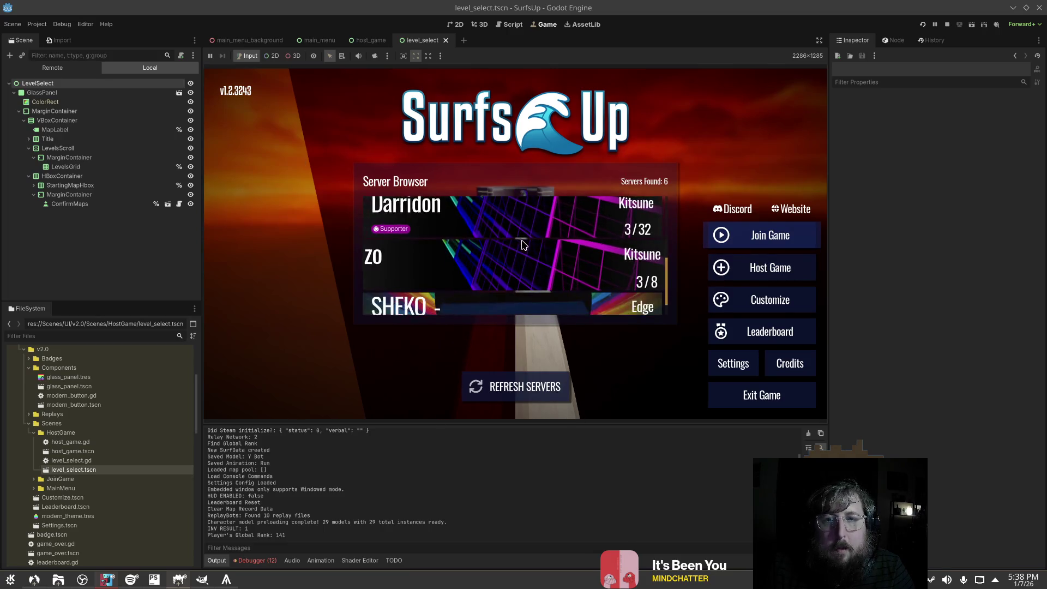
{"action": "scroll", "coordinate": [536, 238], "scroll_direction": "up", "scroll_amount": 1}
{"action": "scroll", "coordinate": [542, 250], "scroll_direction": "down", "scroll_amount": 2}
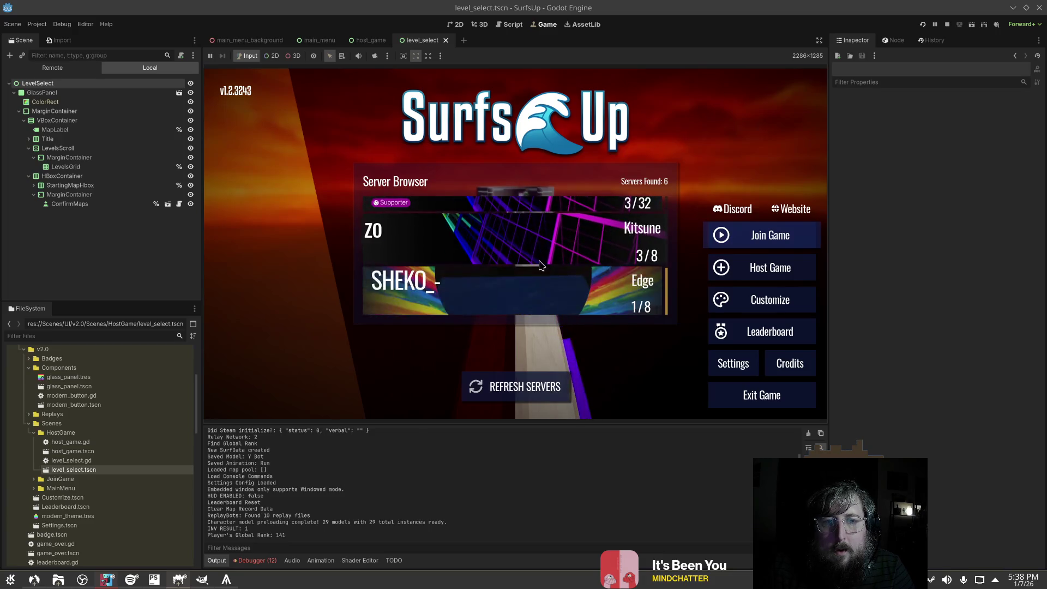
{"action": "scroll", "coordinate": [550, 265], "scroll_direction": "up", "scroll_amount": 1}
{"action": "scroll", "coordinate": [549, 265], "scroll_direction": "up", "scroll_amount": 3}
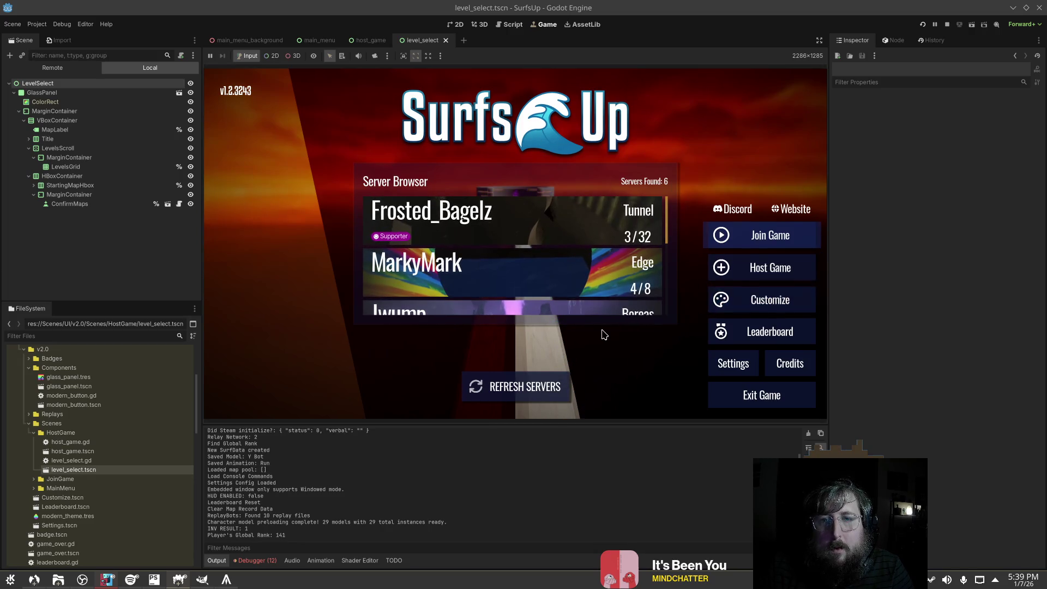
{"action": "left_click", "coordinate": [773, 277]}
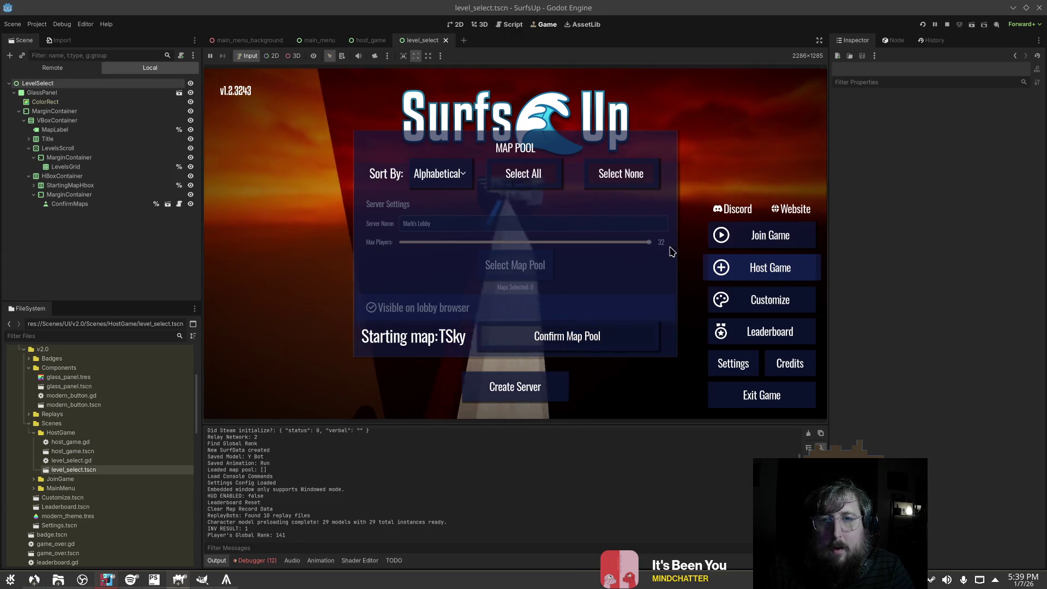
{"action": "key", "text": "F8"}
{"action": "left_click", "coordinate": [370, 40]}
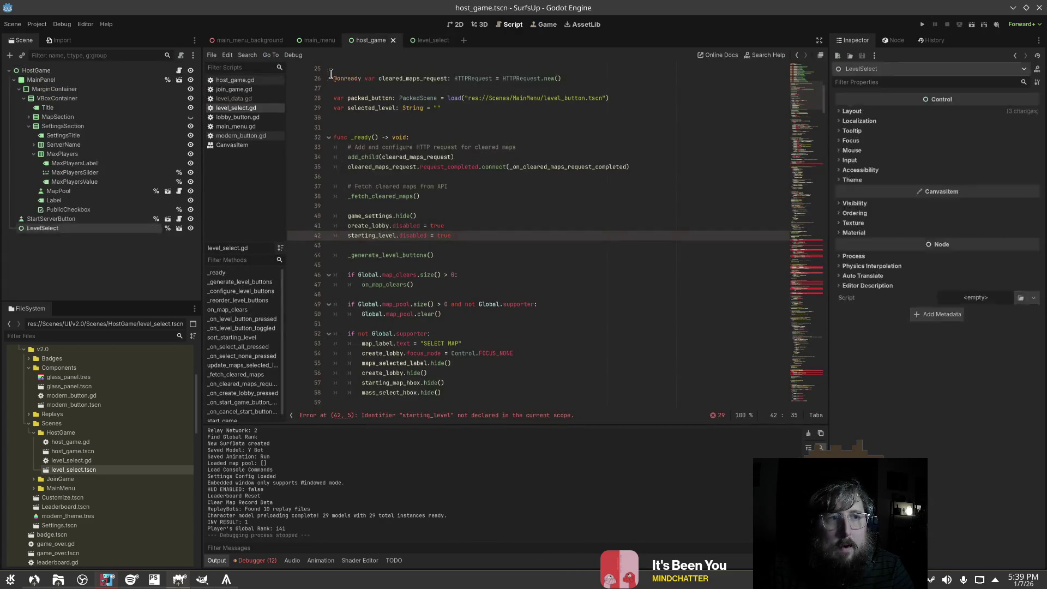
- Hide LevelSelect in host_game and test the Host Game map pool in a game run
{"action": "left_click", "coordinate": [190, 228]}
{"action": "left_click", "coordinate": [921, 24]}
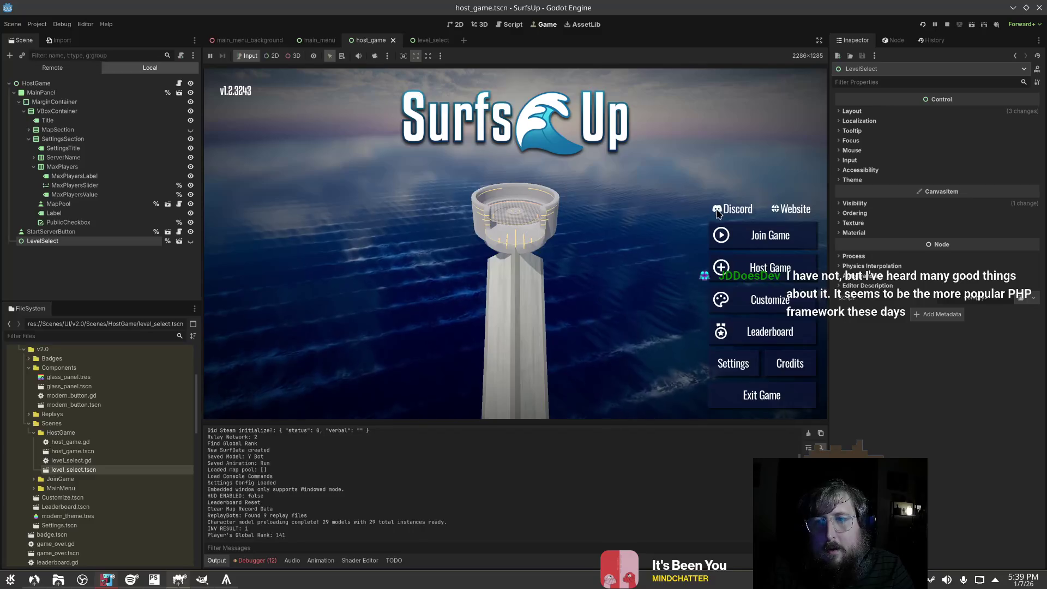
{"action": "left_click", "coordinate": [725, 234]}
{"action": "left_click", "coordinate": [728, 267]}
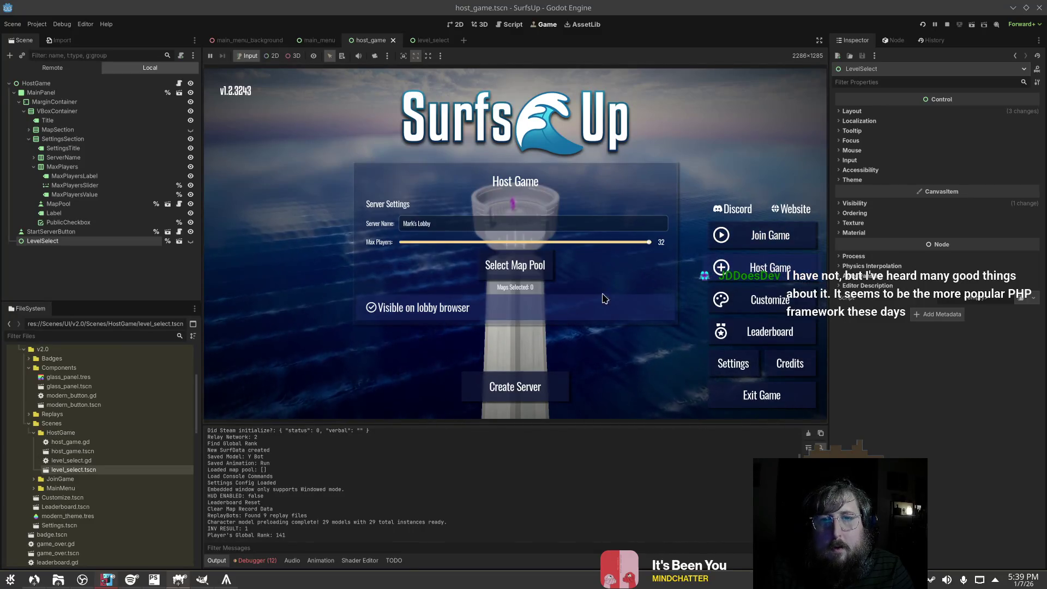
{"action": "left_click", "coordinate": [527, 265]}
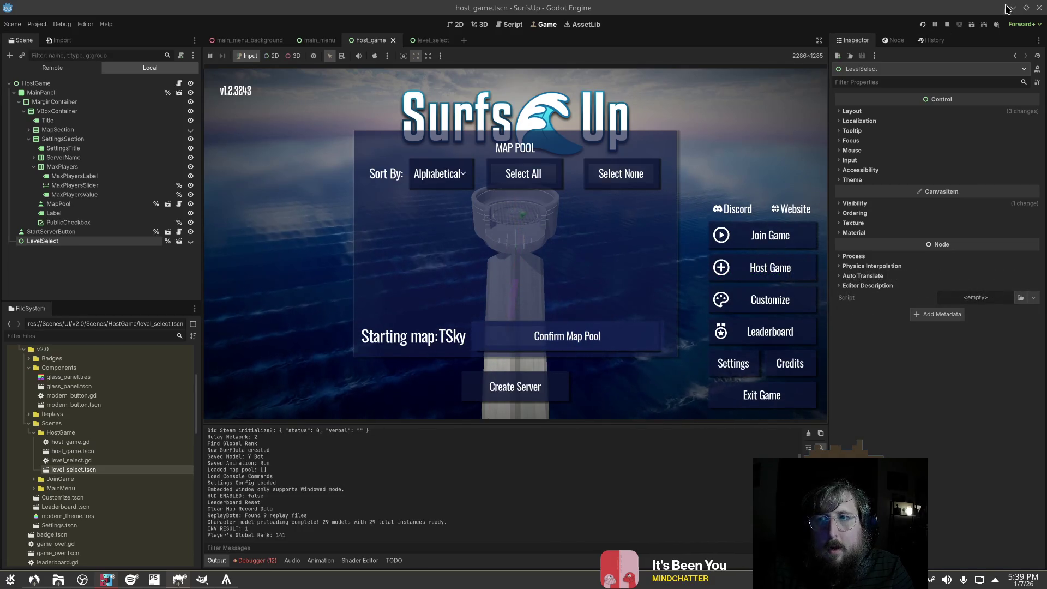
{"action": "left_click", "coordinate": [946, 28]}
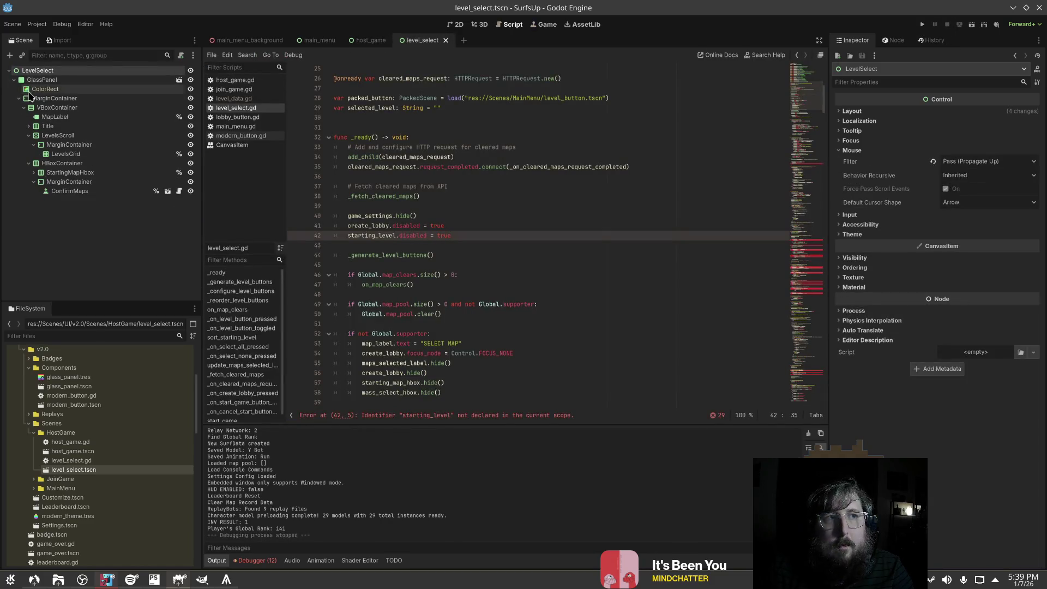
- Change LevelSelect's Mouse Filter from Pass to Stop in the Inspector's layout properties
{"action": "left_click", "coordinate": [852, 112]}
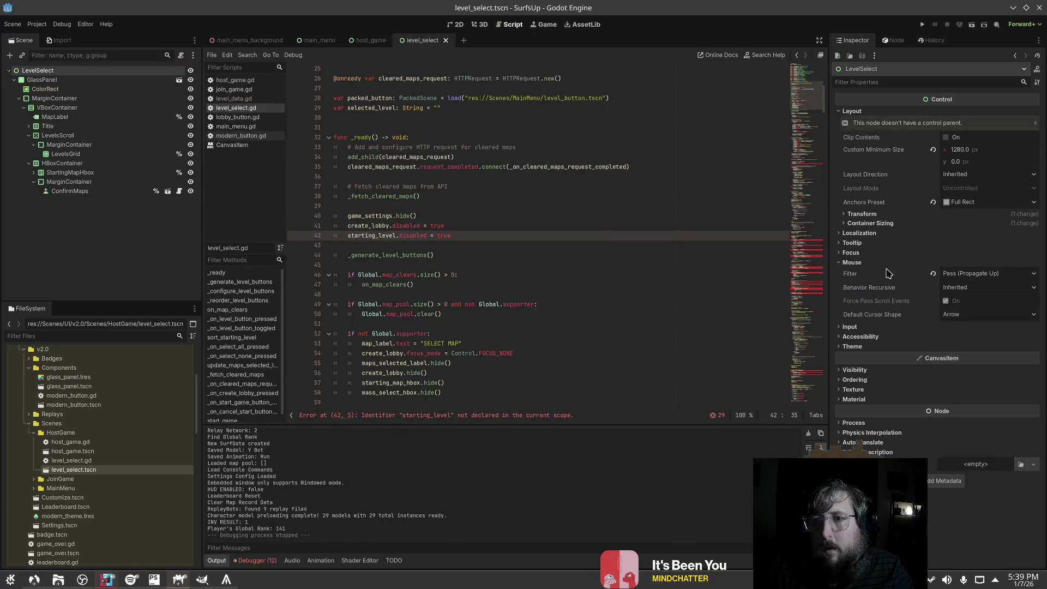
{"action": "left_click", "coordinate": [962, 274]}
{"action": "left_click", "coordinate": [959, 288]}
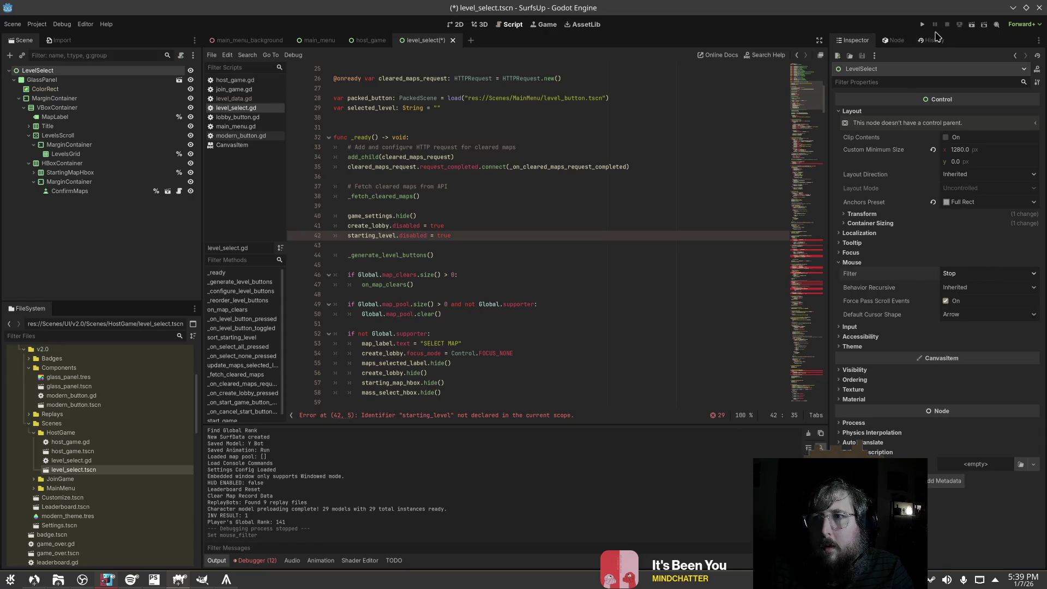
{"action": "left_click", "coordinate": [33, 579]}
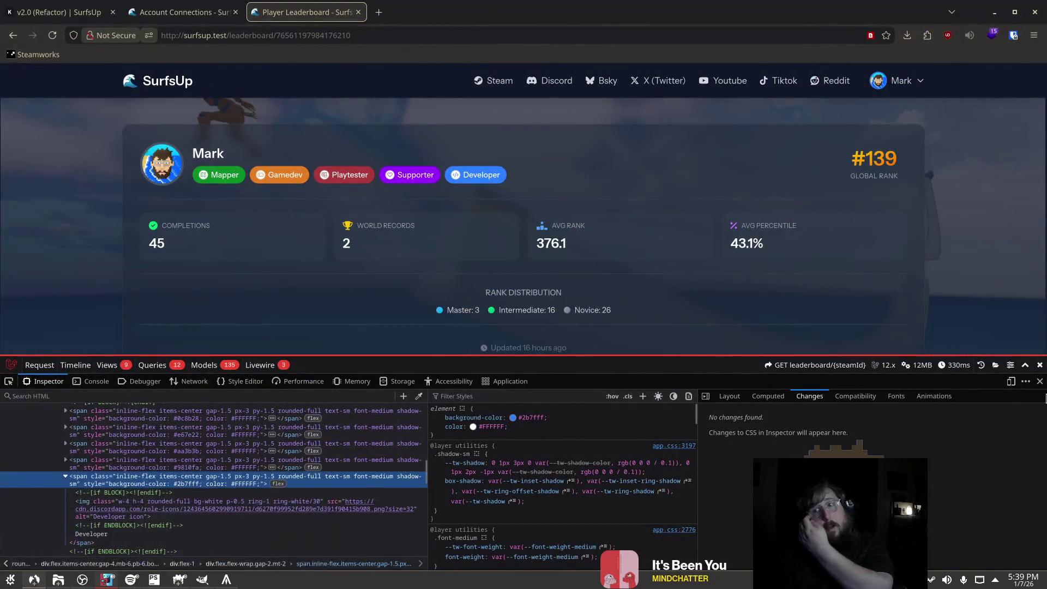
- Close the Firefox devtools, reload the local home page, and scroll down to Top 25 Players
{"action": "left_click", "coordinate": [1039, 382]}
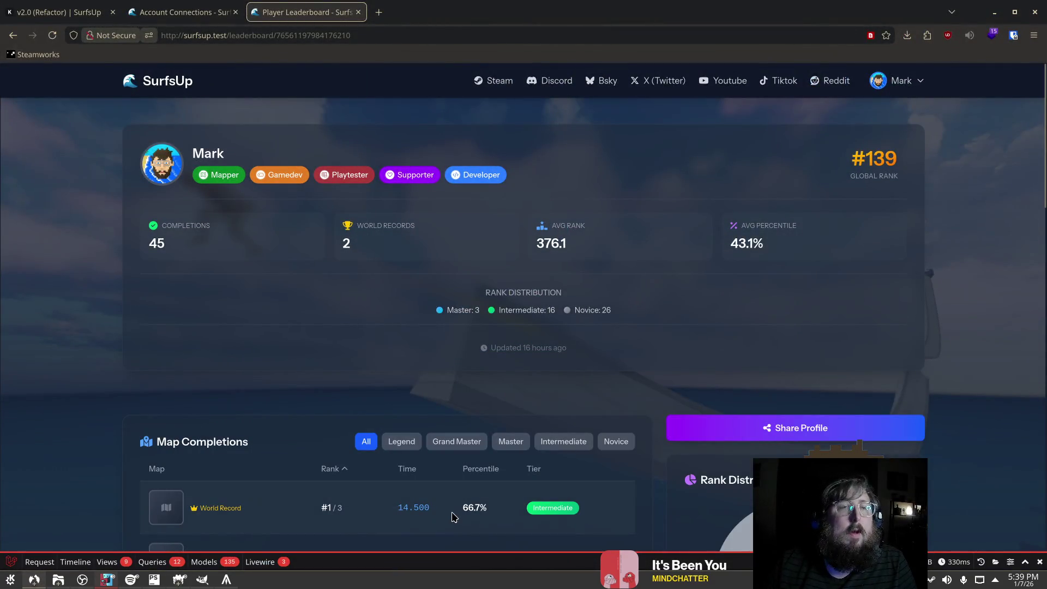
{"action": "key", "text": "F5"}
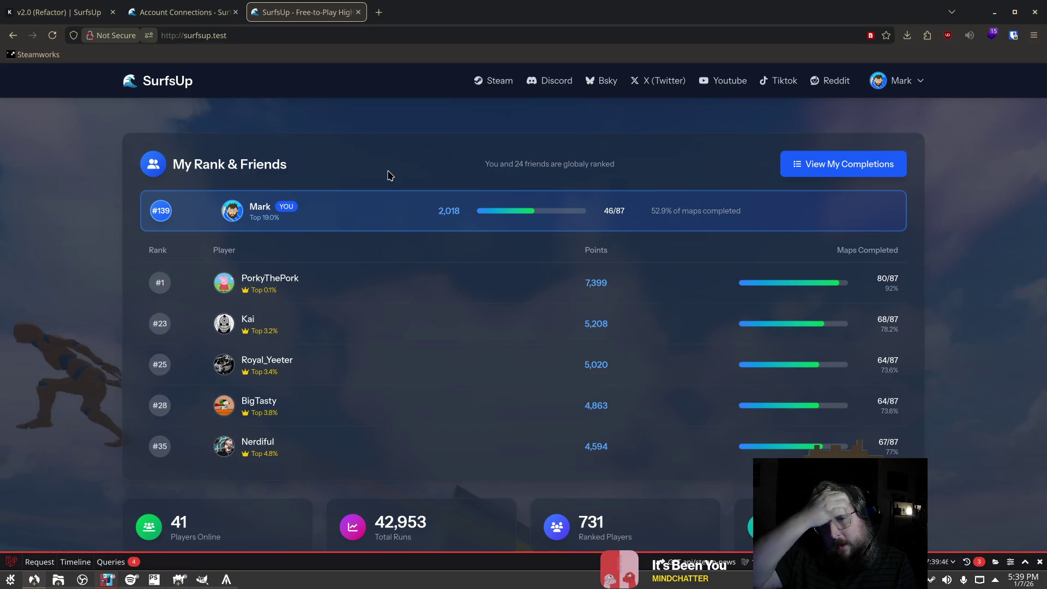
{"action": "scroll", "coordinate": [388, 234], "scroll_direction": "down", "scroll_amount": 5}
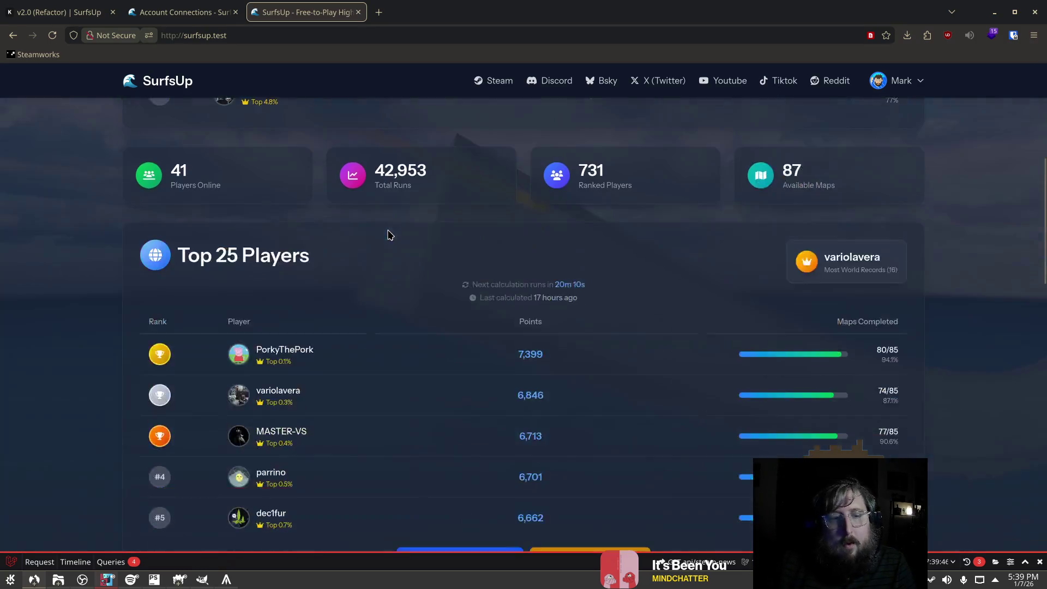
{"action": "scroll", "coordinate": [388, 235], "scroll_direction": "down", "scroll_amount": 2}
{"action": "scroll", "coordinate": [358, 350], "scroll_direction": "down", "scroll_amount": 1}
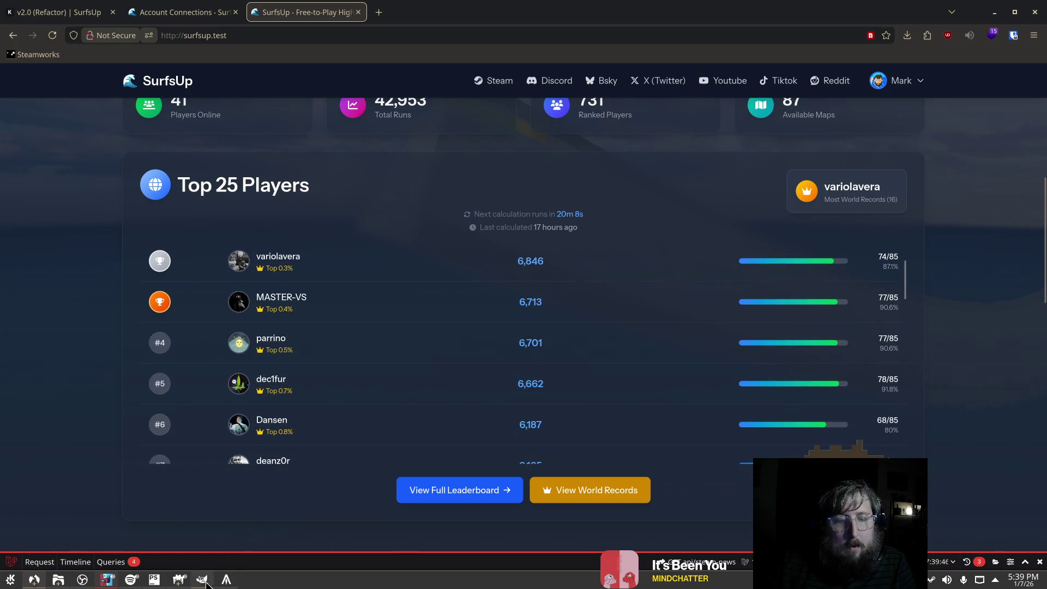
{"action": "left_click", "coordinate": [155, 579]}
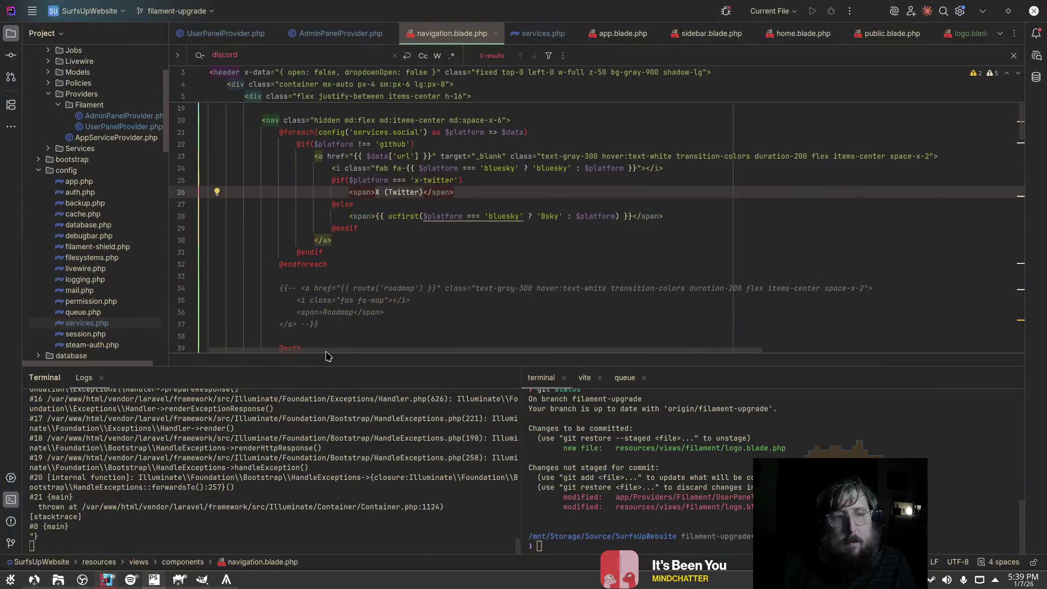
- Lower the terminal splitter, collapse the project tree to its root, and expand resources
{"action": "left_click_drag", "start_coordinate": [328, 368], "coordinate": [329, 406]}
{"action": "left_click", "coordinate": [77, 93]}
{"action": "scroll", "coordinate": [46, 123], "scroll_direction": "up", "scroll_amount": 3}
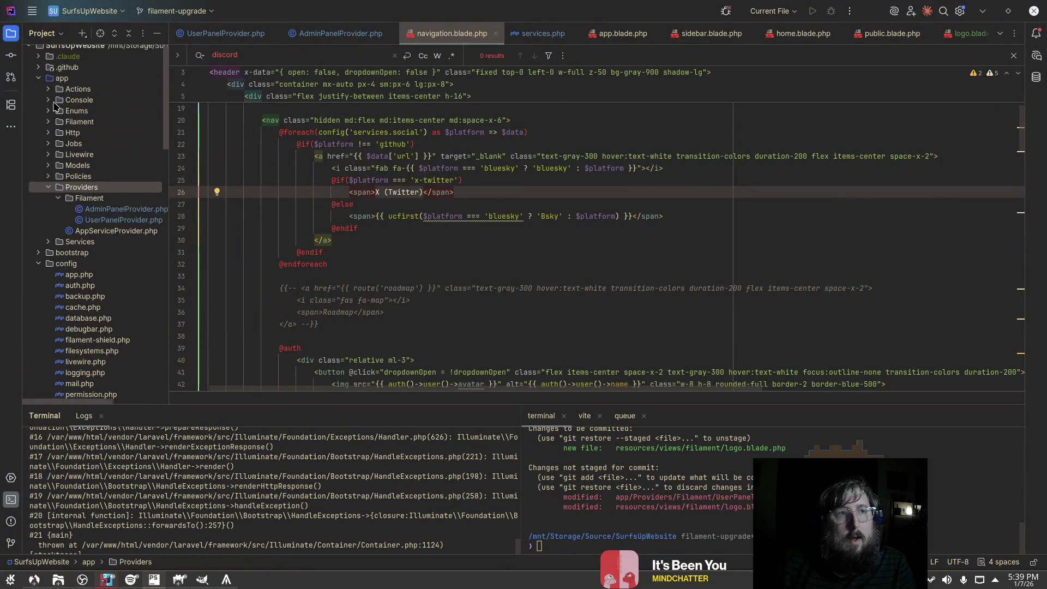
{"action": "left_click", "coordinate": [28, 49]}
{"action": "left_click", "coordinate": [29, 50]}
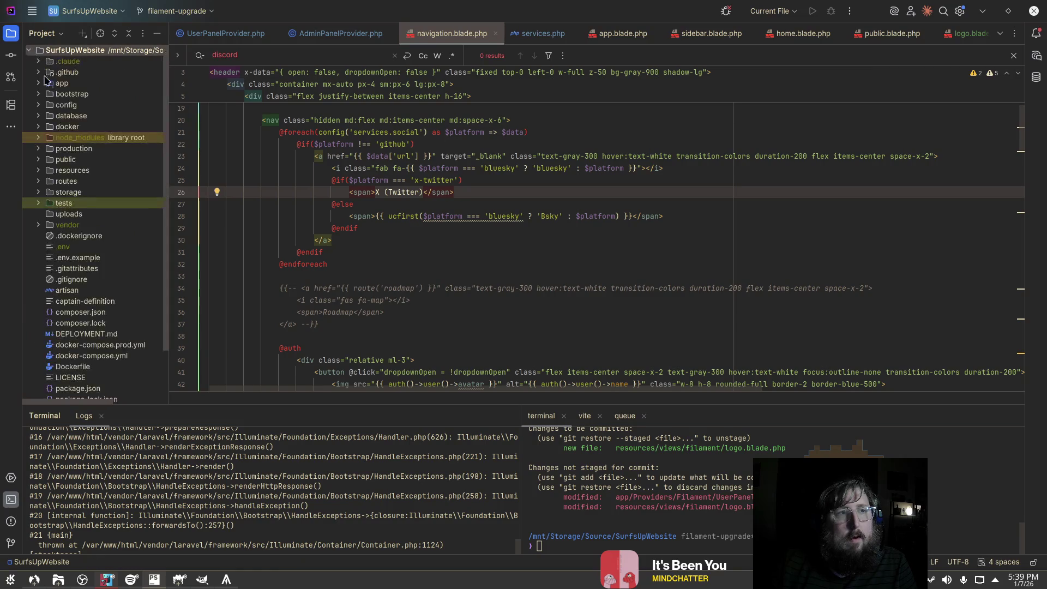
{"action": "left_click", "coordinate": [43, 171]}
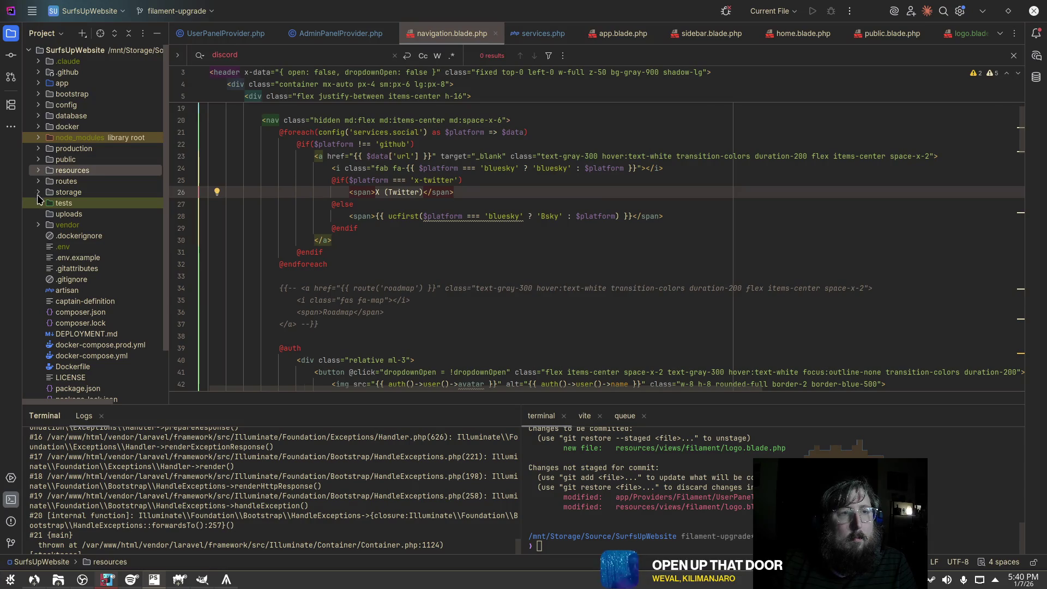
{"action": "left_click", "coordinate": [38, 171]}
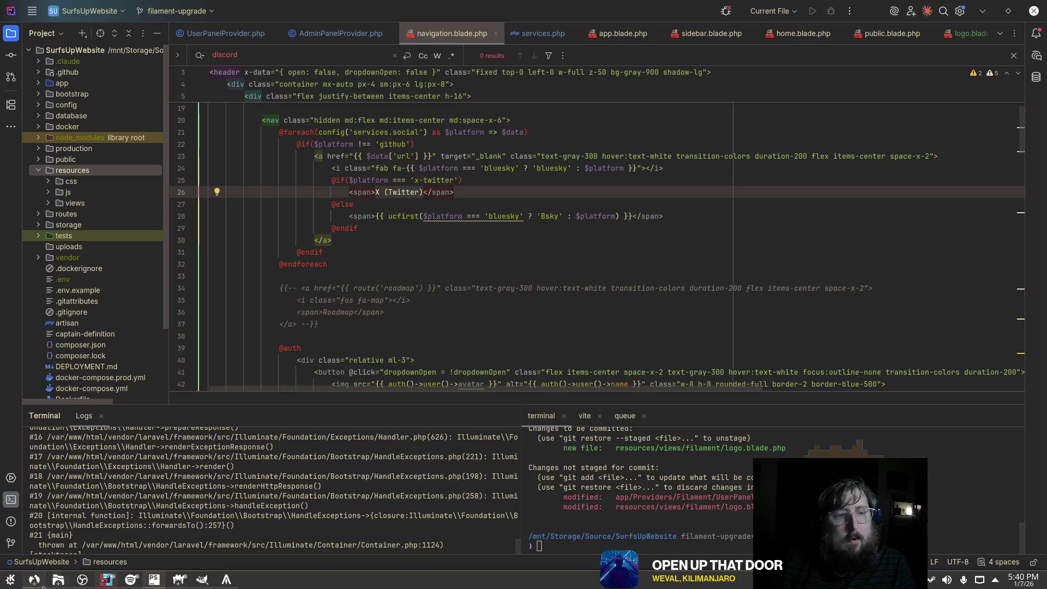
{"action": "key", "text": "alt+Tab"}
{"action": "key", "text": "ctrl+t"}
- Load surfsup.website in the new tab and scroll through its home page
{"action": "type", "text": "si"}
{"action": "key", "text": "BackSpace"}
{"action": "type", "text": "urfsup.website/"}
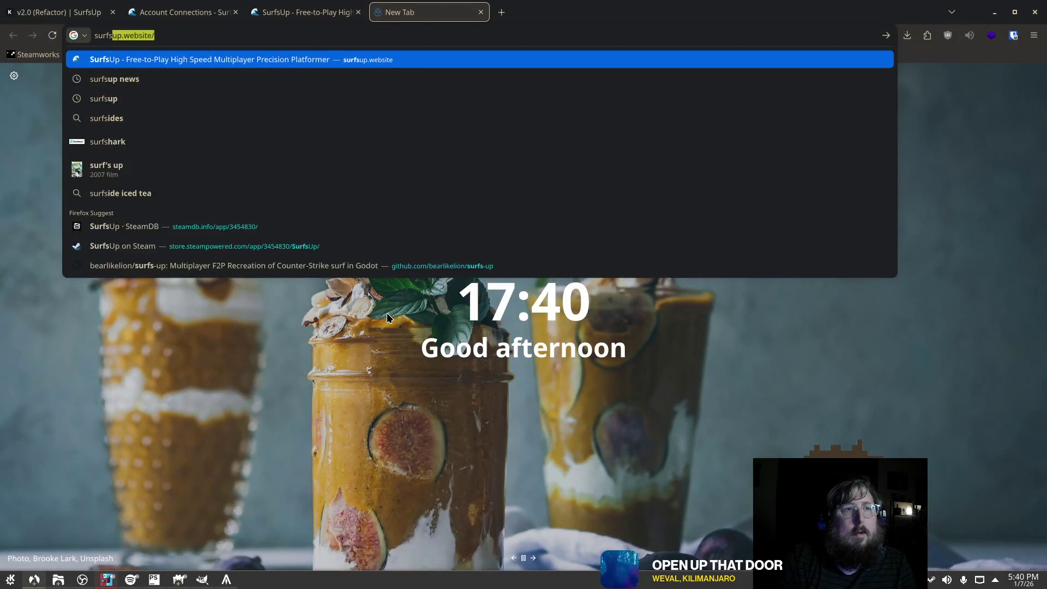
{"action": "key", "text": "Return"}
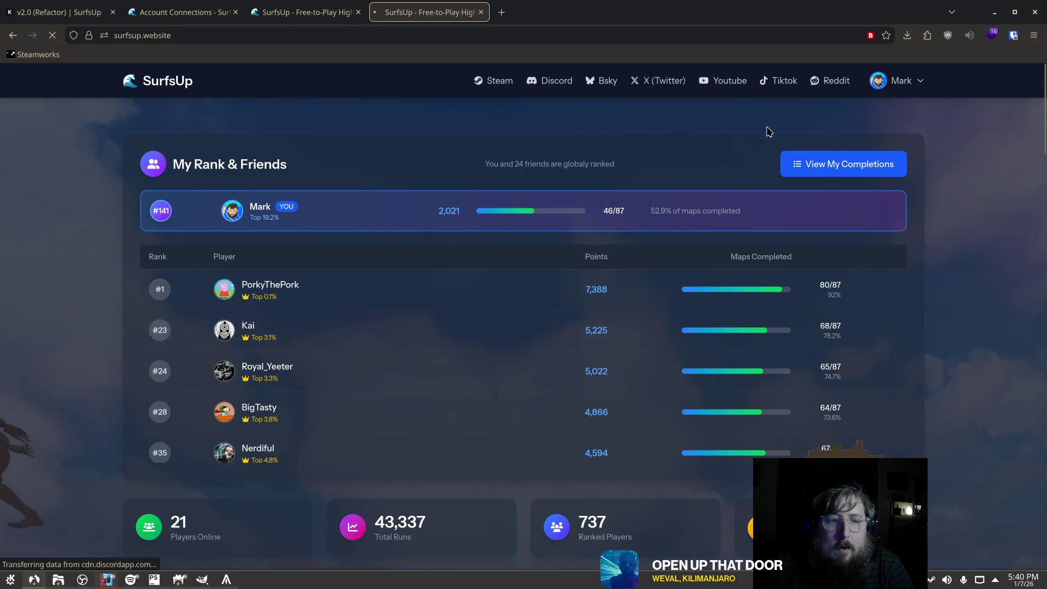
{"action": "scroll", "coordinate": [558, 309], "scroll_direction": "down", "scroll_amount": 10}
{"action": "scroll", "coordinate": [923, 390], "scroll_direction": "down", "scroll_amount": 10}
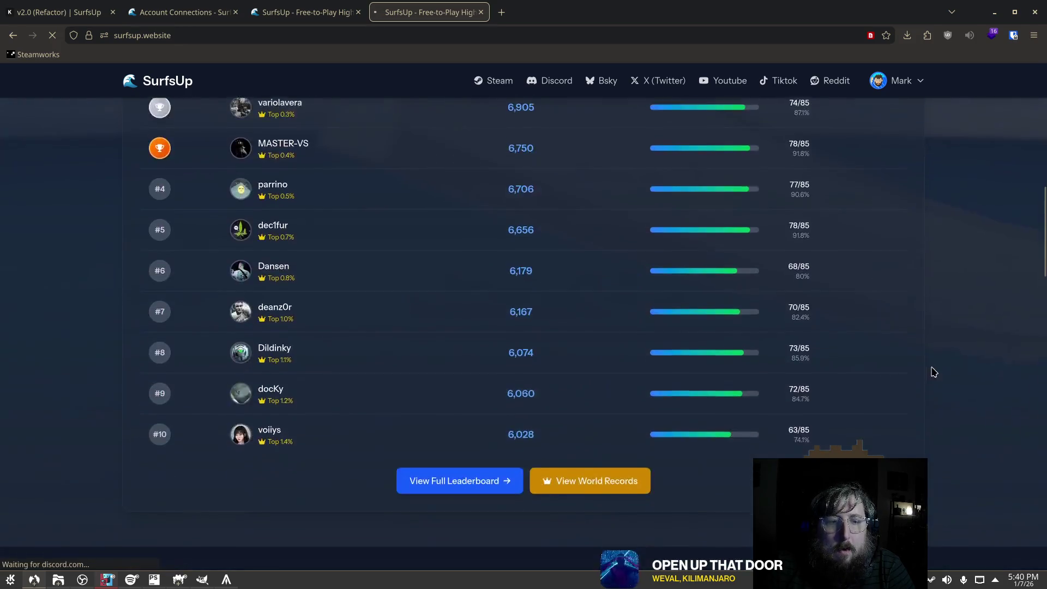
{"action": "scroll", "coordinate": [934, 372], "scroll_direction": "down", "scroll_amount": 5}
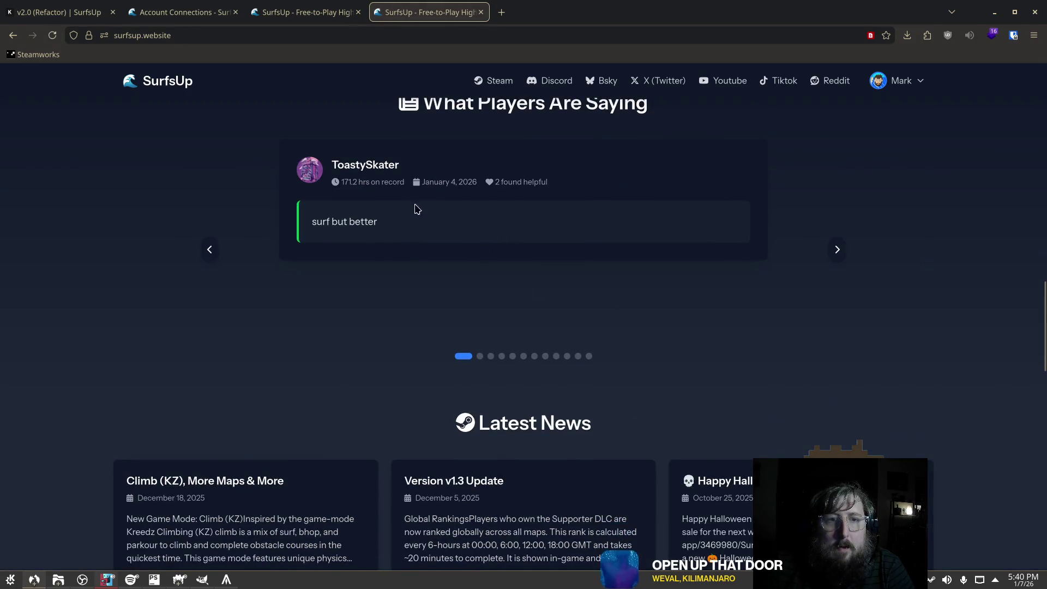
{"action": "scroll", "coordinate": [893, 320], "scroll_direction": "up", "scroll_amount": 15}
{"action": "scroll", "coordinate": [894, 321], "scroll_direction": "up", "scroll_amount": 2}
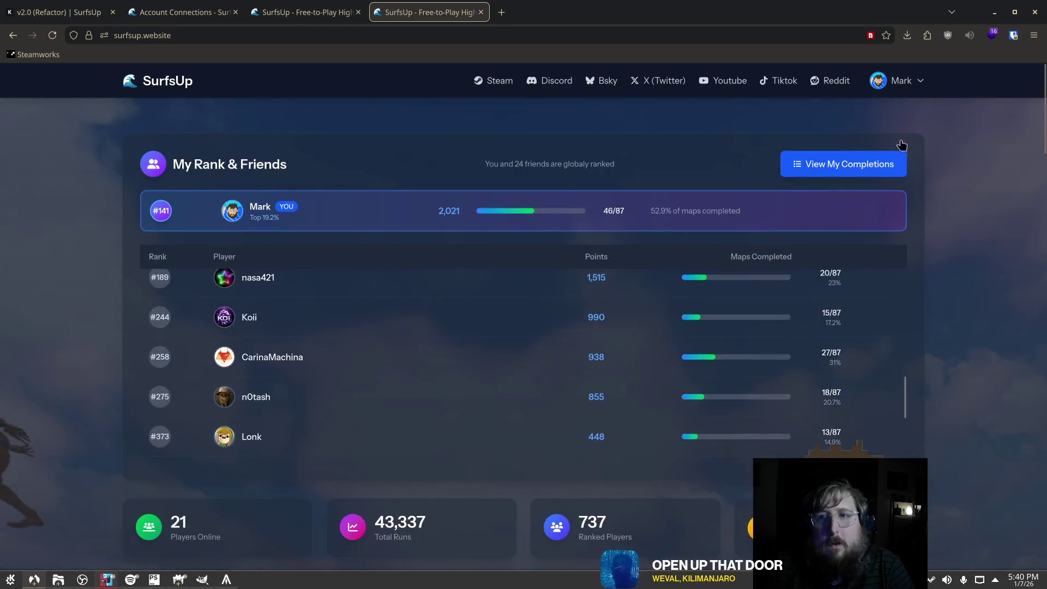
{"action": "scroll", "coordinate": [851, 306], "scroll_direction": "up", "scroll_amount": 10}
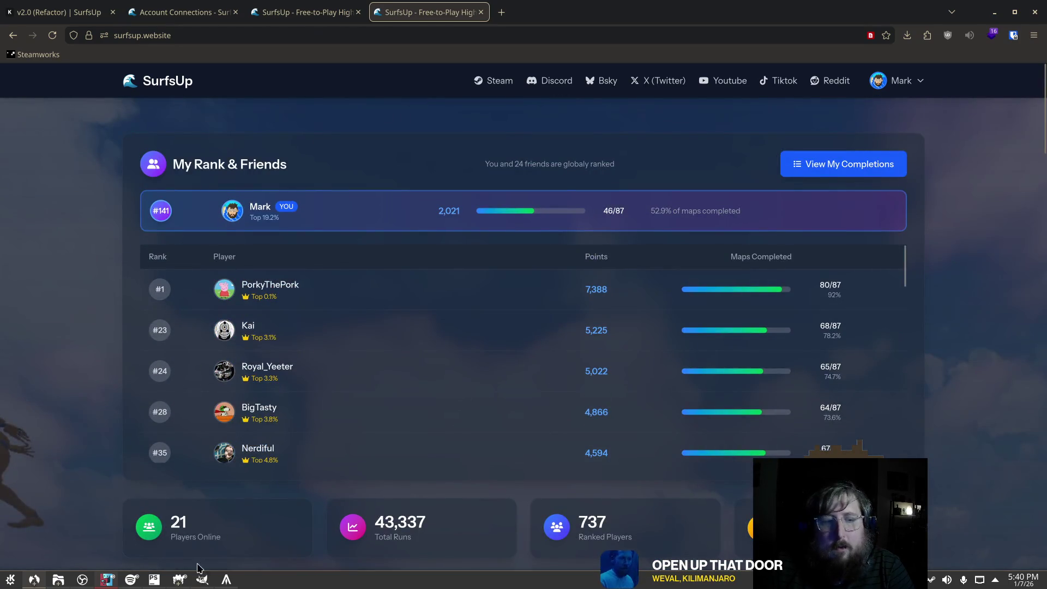
- Open a player's profile on the live site, scroll through it, then return to surfsup.test
{"action": "mouse_move", "coordinate": [133, 580]}
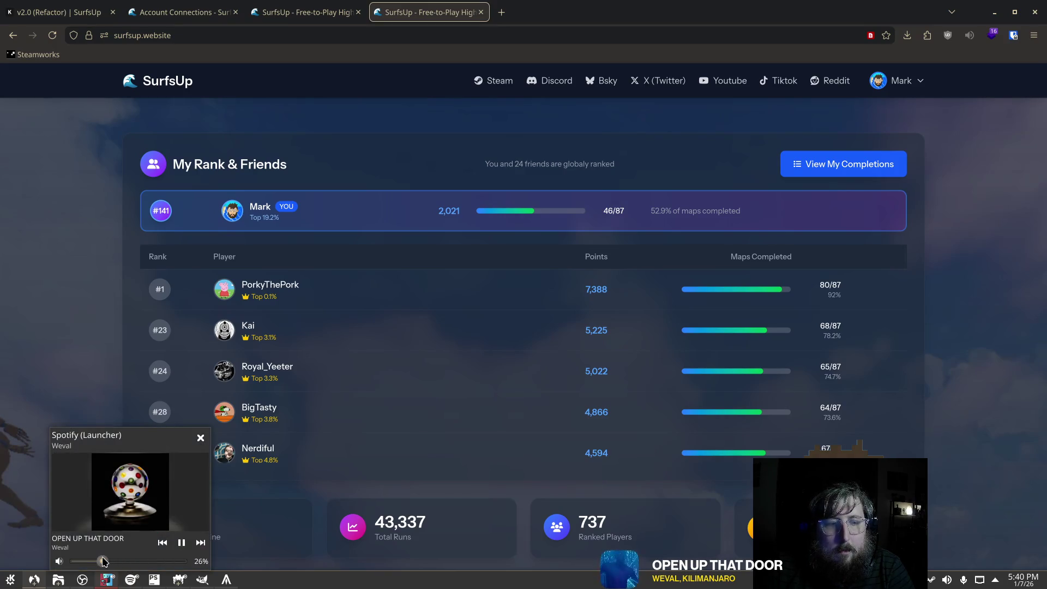
{"action": "left_click", "coordinate": [278, 285]}
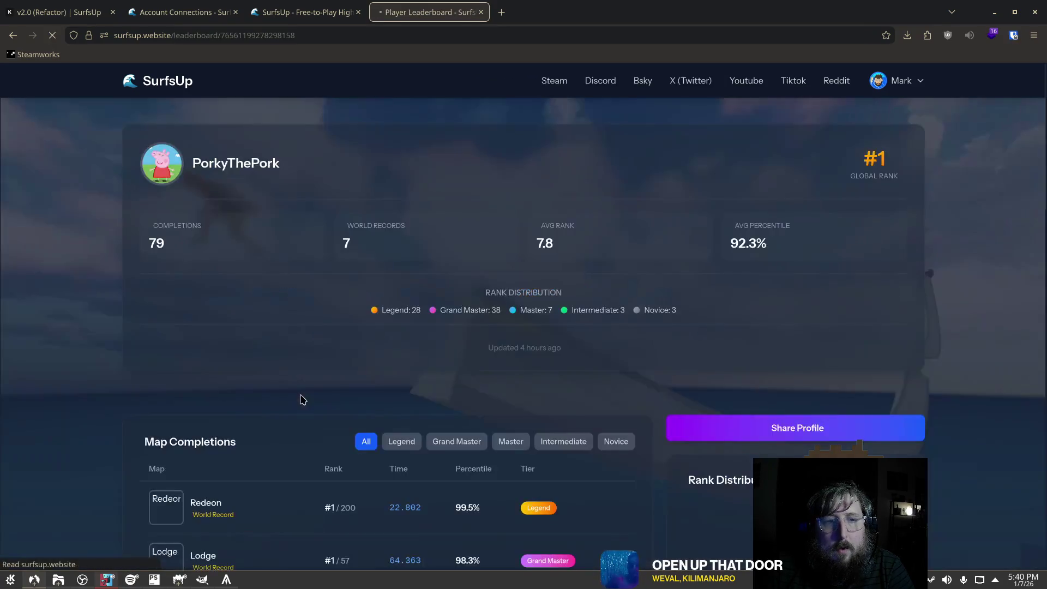
{"action": "scroll", "coordinate": [321, 384], "scroll_direction": "down", "scroll_amount": 5}
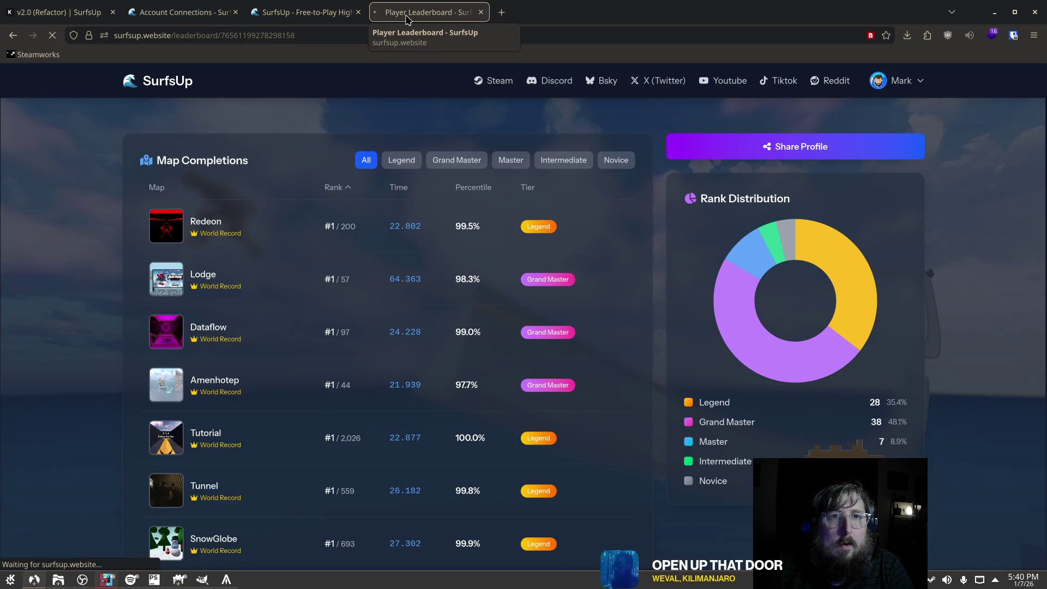
{"action": "scroll", "coordinate": [130, 248], "scroll_direction": "down", "scroll_amount": 3}
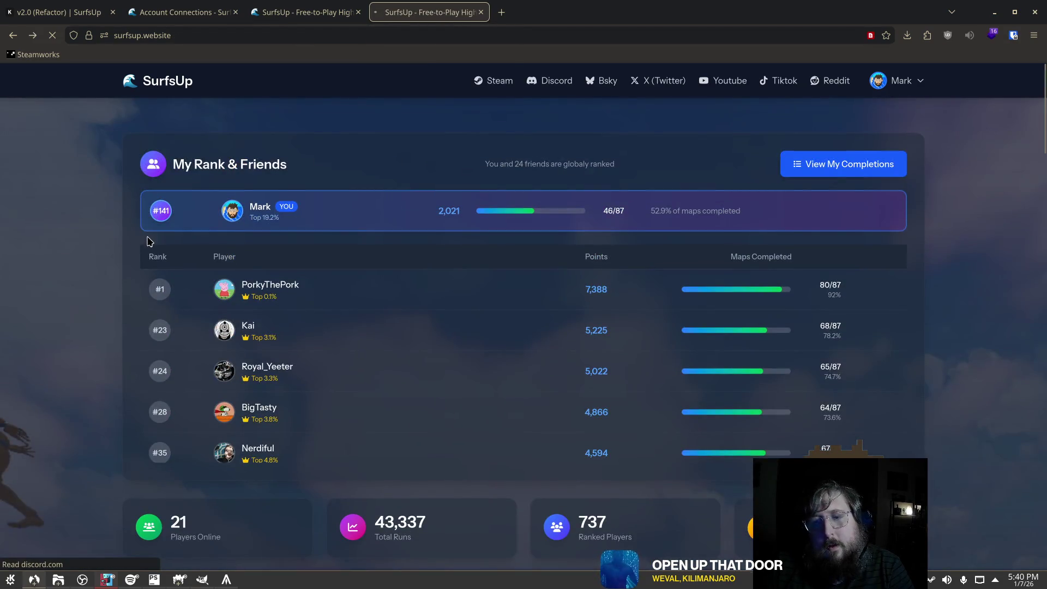
{"action": "left_click", "coordinate": [300, 12]}
- Compare leaderboards across the surfsup.test and surfsup.website tabs, then open the local Available Maps list
{"action": "scroll", "coordinate": [186, 172], "scroll_direction": "up", "scroll_amount": 5}
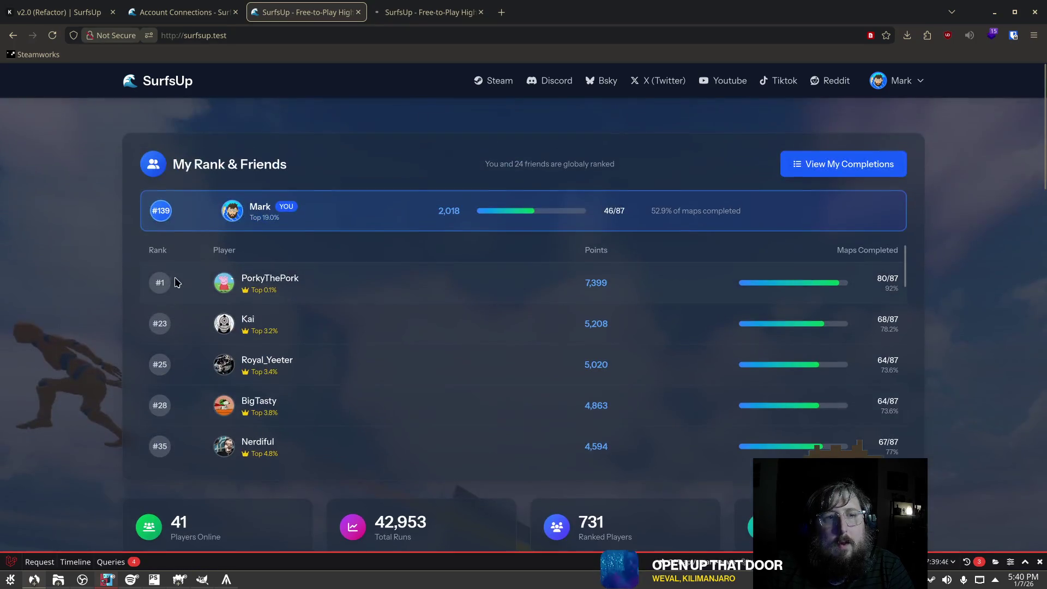
{"action": "key", "text": "ctrl+Tab"}
{"action": "scroll", "coordinate": [362, 180], "scroll_direction": "down", "scroll_amount": 5}
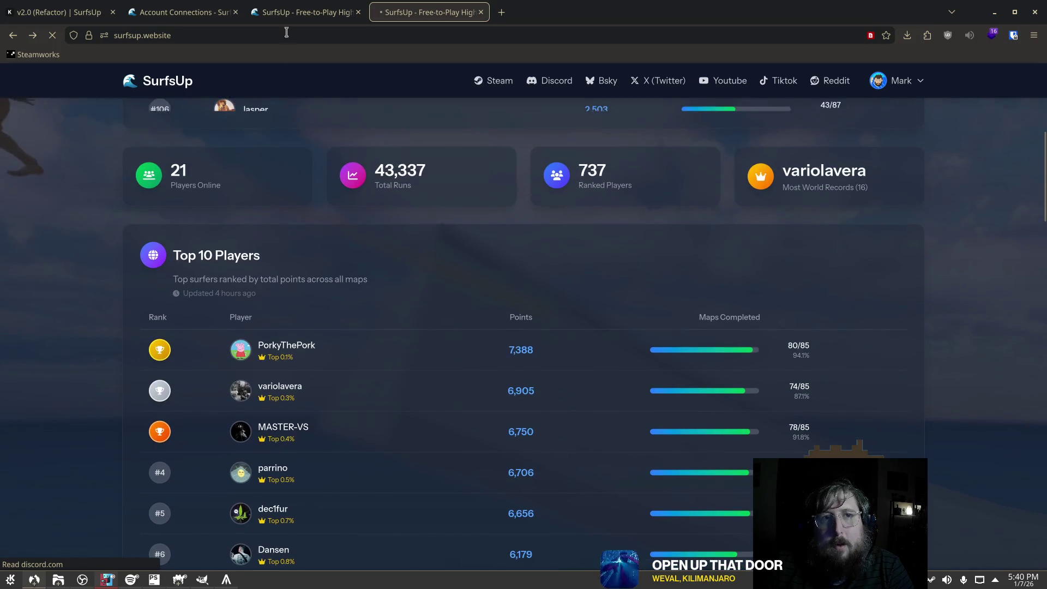
{"action": "key", "text": "ctrl+shift+Tab"}
{"action": "scroll", "coordinate": [886, 330], "scroll_direction": "down", "scroll_amount": 10}
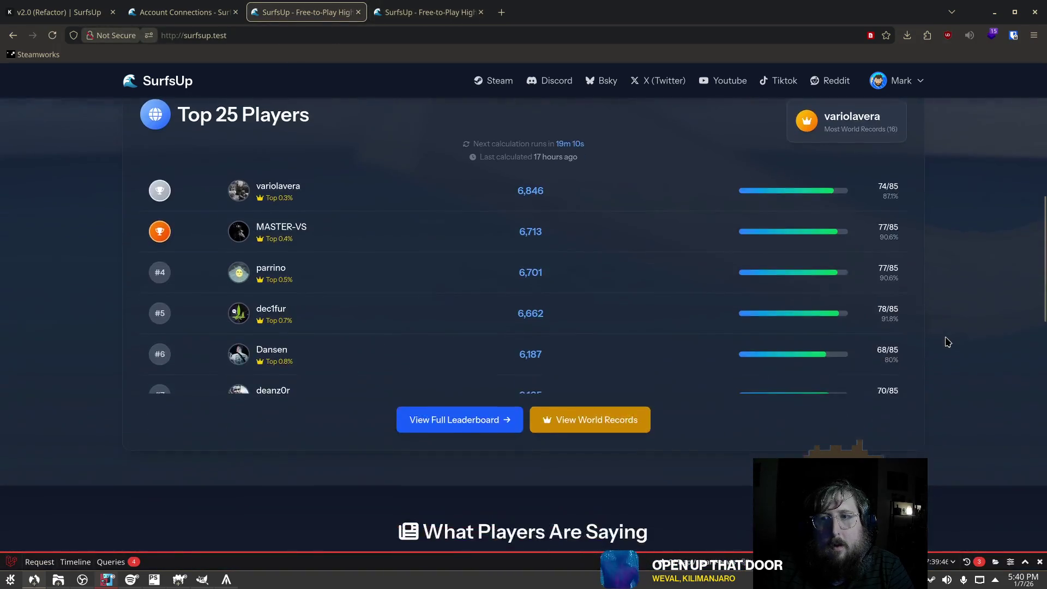
{"action": "scroll", "coordinate": [948, 342], "scroll_direction": "up", "scroll_amount": 2}
{"action": "scroll", "coordinate": [947, 342], "scroll_direction": "down", "scroll_amount": 3}
{"action": "scroll", "coordinate": [946, 343], "scroll_direction": "up", "scroll_amount": 1}
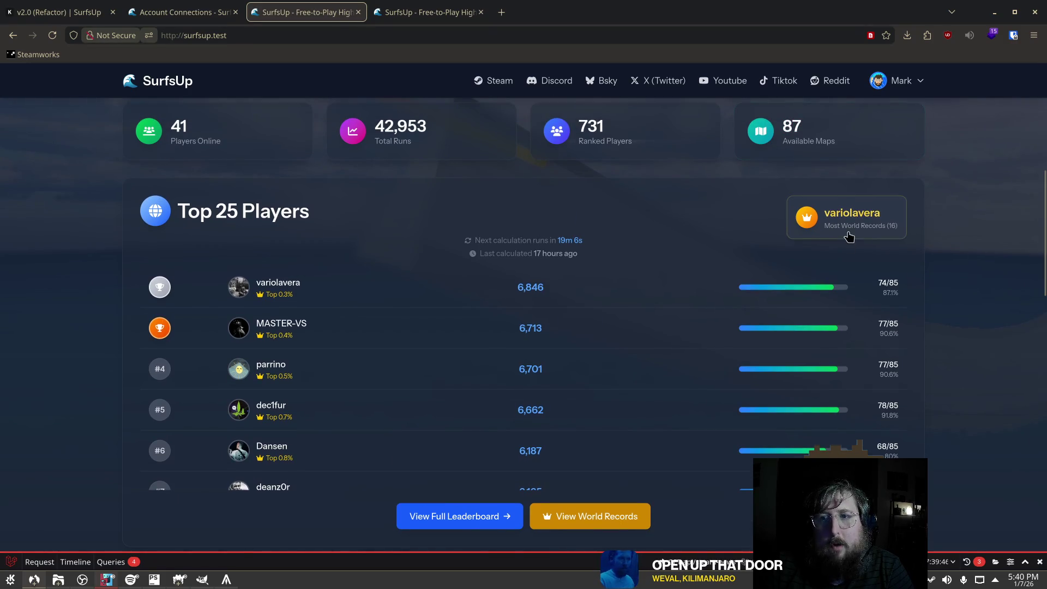
{"action": "left_click", "coordinate": [437, 15]}
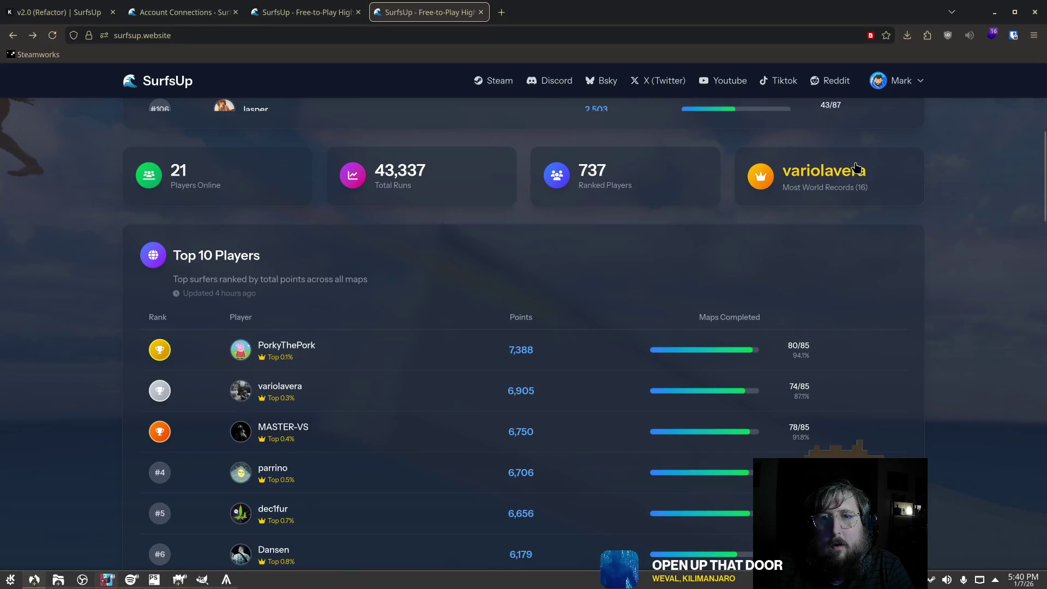
{"action": "left_click", "coordinate": [305, 12]}
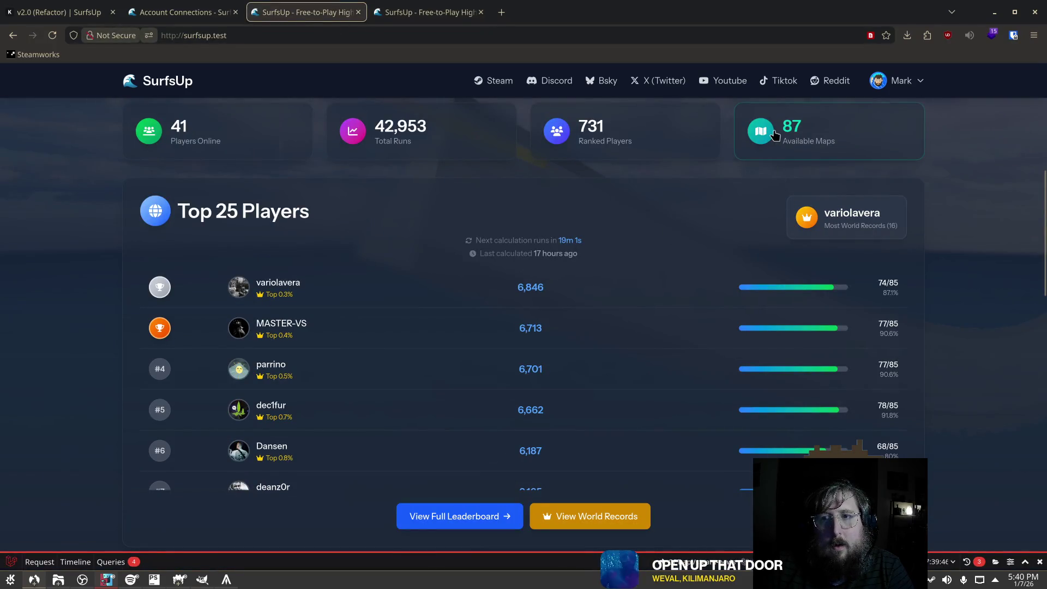
{"action": "left_click", "coordinate": [773, 141]}
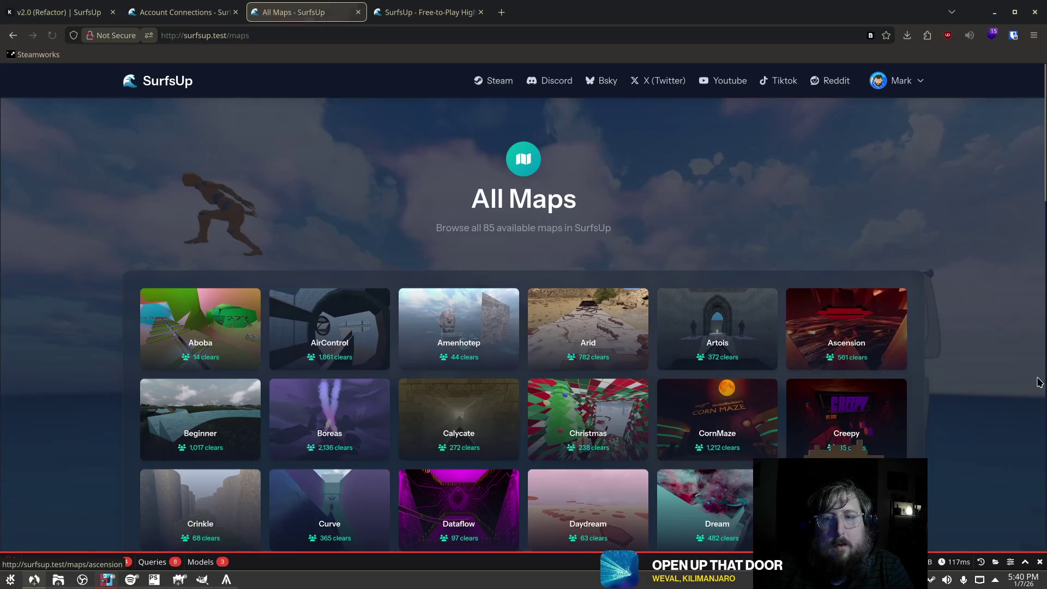
- Open the AirControl map's leaderboard page and close the Laravel debugbar panel
{"action": "scroll", "coordinate": [1009, 374], "scroll_direction": "down", "scroll_amount": 2}
{"action": "scroll", "coordinate": [1006, 374], "scroll_direction": "down", "scroll_amount": 3}
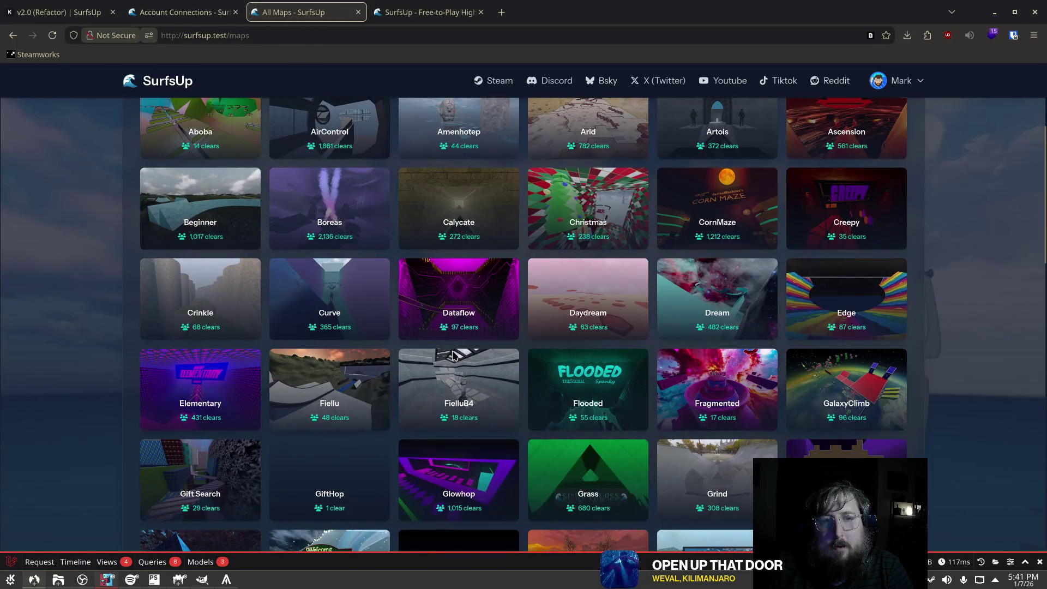
{"action": "scroll", "coordinate": [330, 305], "scroll_direction": "up", "scroll_amount": 3}
{"action": "left_click", "coordinate": [451, 444]}
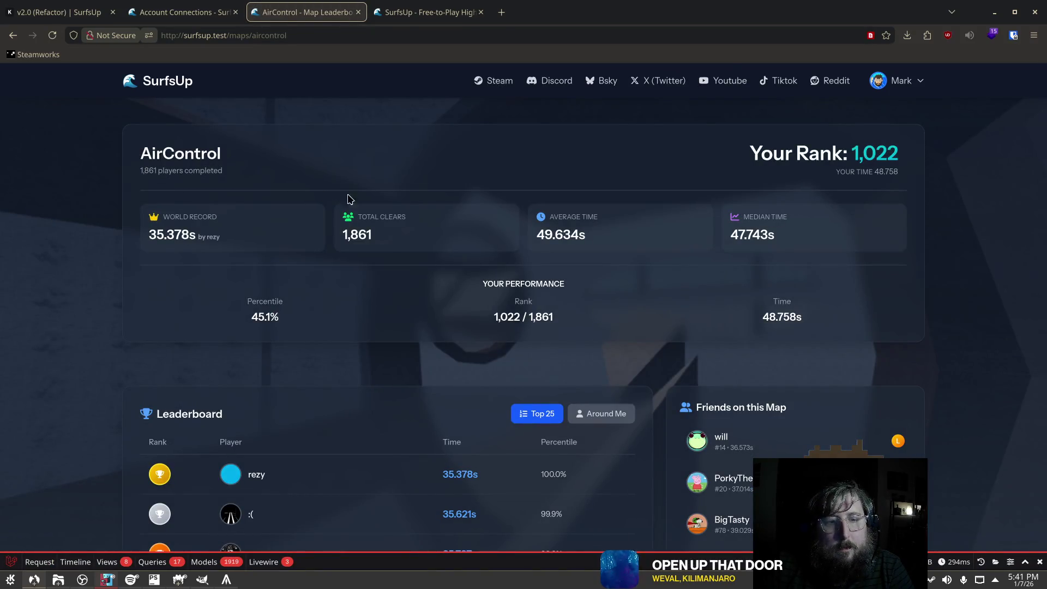
{"action": "left_click", "coordinate": [951, 562]}
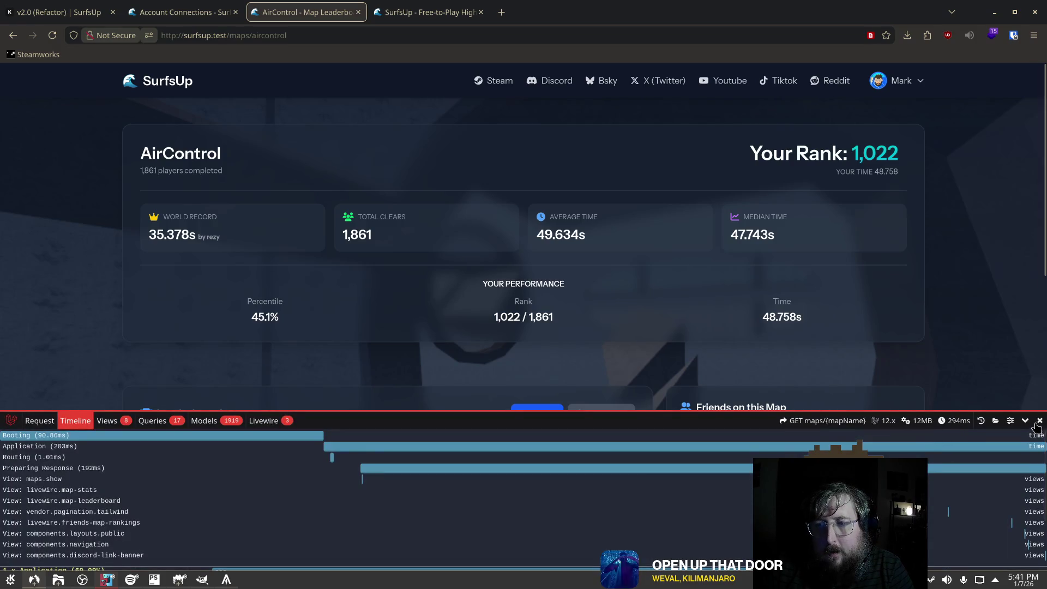
{"action": "left_click", "coordinate": [1038, 421]}
- Browse the AirControl leaderboard, switch it to Around Me ranks, then go back home
{"action": "scroll", "coordinate": [680, 382], "scroll_direction": "down", "scroll_amount": 10}
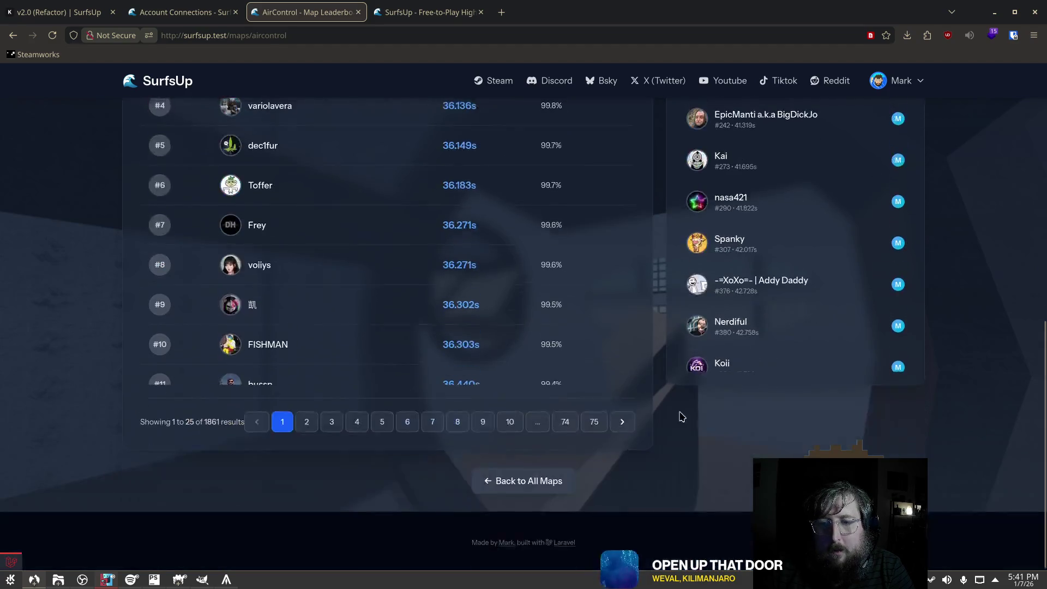
{"action": "scroll", "coordinate": [684, 409], "scroll_direction": "up", "scroll_amount": 8}
{"action": "scroll", "coordinate": [678, 371], "scroll_direction": "up", "scroll_amount": 2}
{"action": "scroll", "coordinate": [757, 283], "scroll_direction": "down", "scroll_amount": 6}
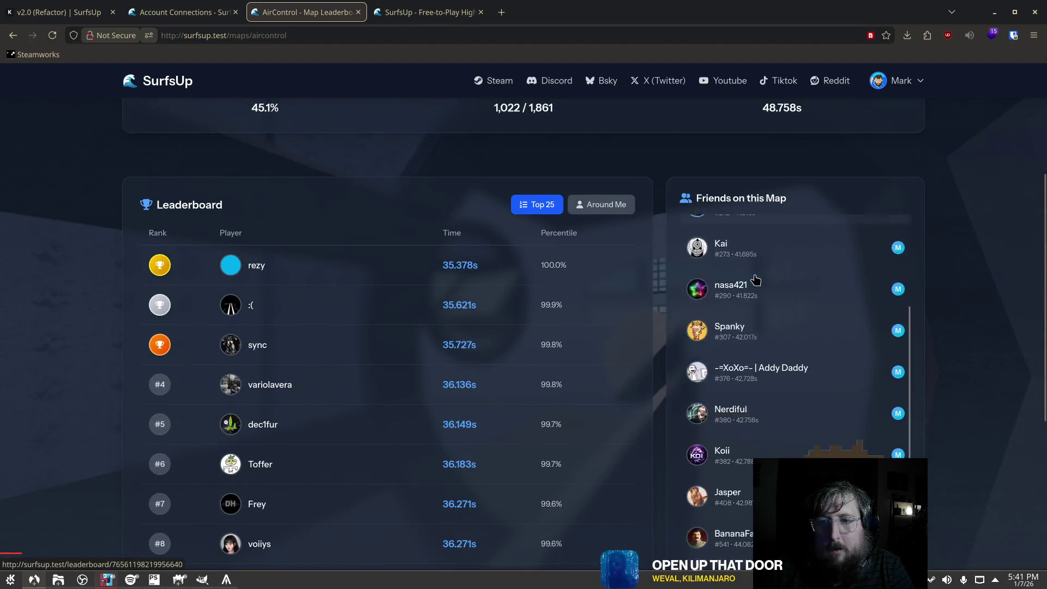
{"action": "scroll", "coordinate": [938, 337], "scroll_direction": "down", "scroll_amount": 4}
{"action": "scroll", "coordinate": [421, 257], "scroll_direction": "down", "scroll_amount": 8}
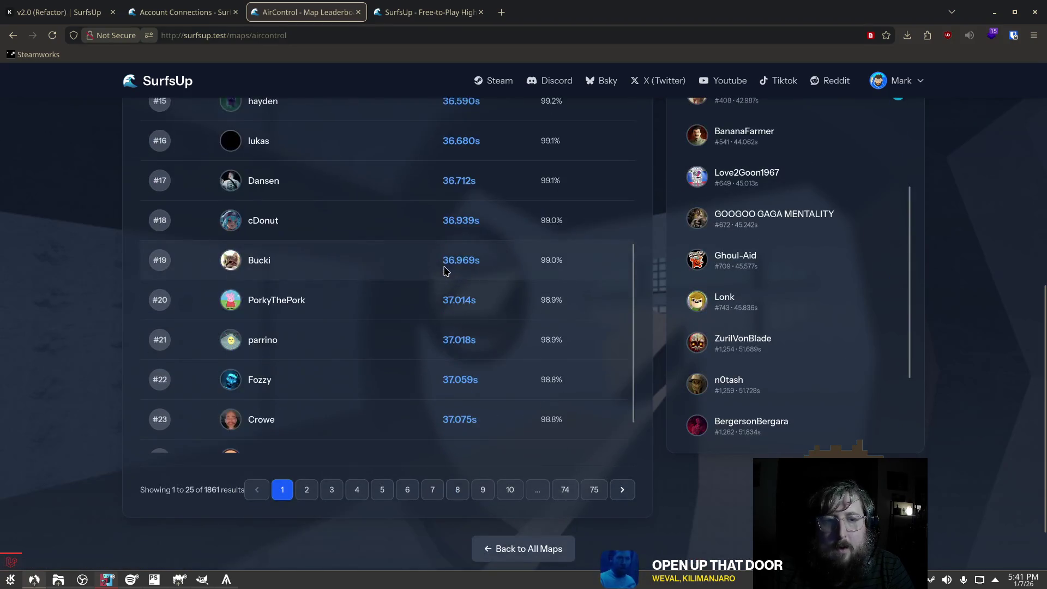
{"action": "scroll", "coordinate": [469, 330], "scroll_direction": "up", "scroll_amount": 4}
{"action": "scroll", "coordinate": [480, 330], "scroll_direction": "up", "scroll_amount": 5}
{"action": "scroll", "coordinate": [545, 272], "scroll_direction": "up", "scroll_amount": 3}
{"action": "left_click", "coordinate": [592, 210]}
{"action": "scroll", "coordinate": [440, 281], "scroll_direction": "down", "scroll_amount": 3}
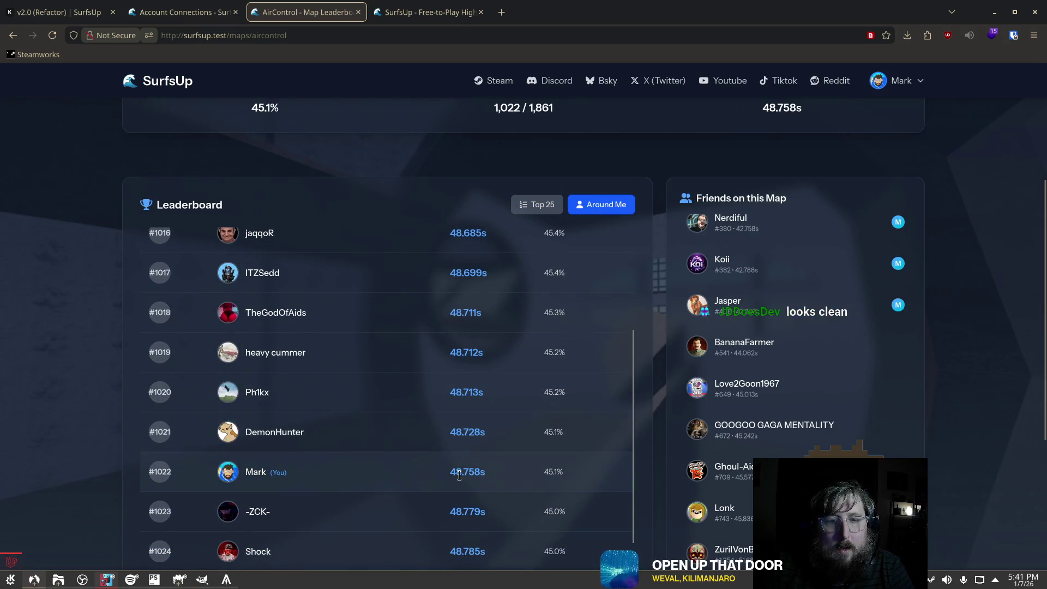
{"action": "scroll", "coordinate": [410, 446], "scroll_direction": "up", "scroll_amount": 6}
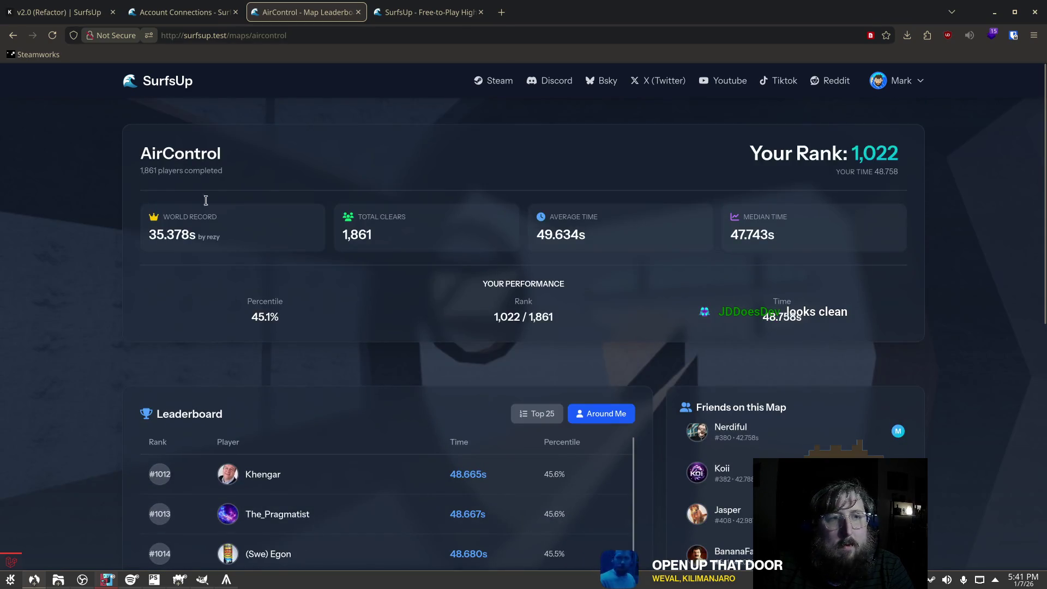
{"action": "left_click", "coordinate": [174, 78]}
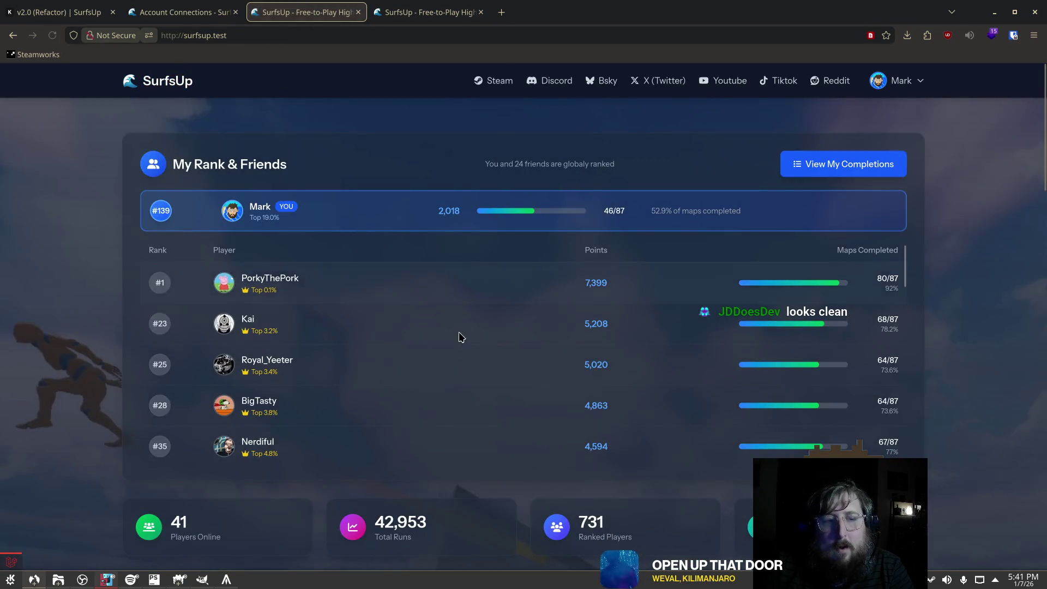
- Open World Records from the Most World Records card and scroll the record holders list
{"action": "scroll", "coordinate": [440, 479], "scroll_direction": "down", "scroll_amount": 10}
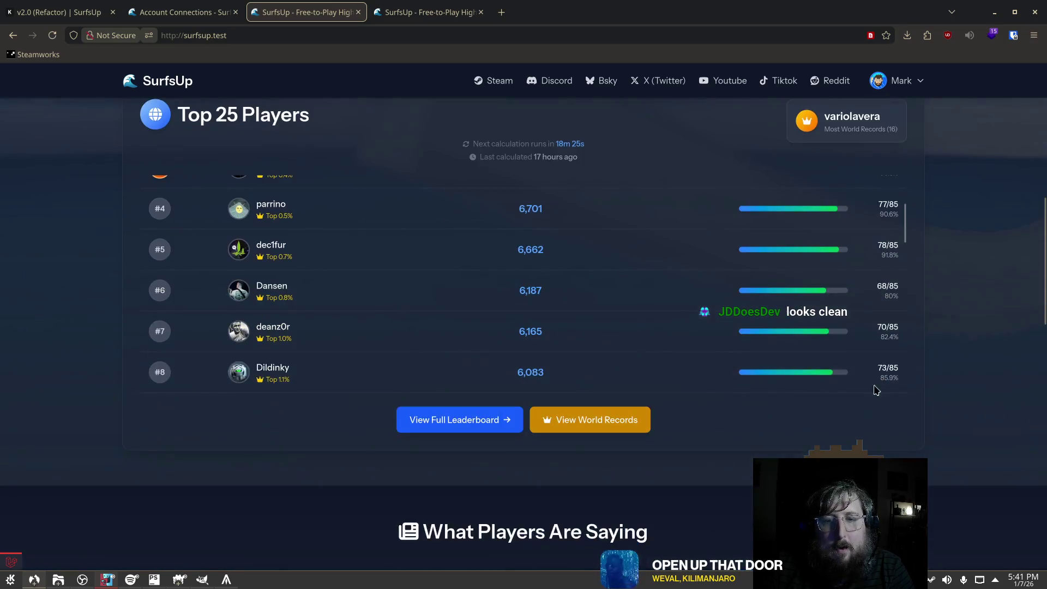
{"action": "scroll", "coordinate": [492, 345], "scroll_direction": "up", "scroll_amount": 5}
{"action": "left_click_drag", "start_coordinate": [594, 372], "coordinate": [461, 355]}
{"action": "left_click", "coordinate": [669, 365]}
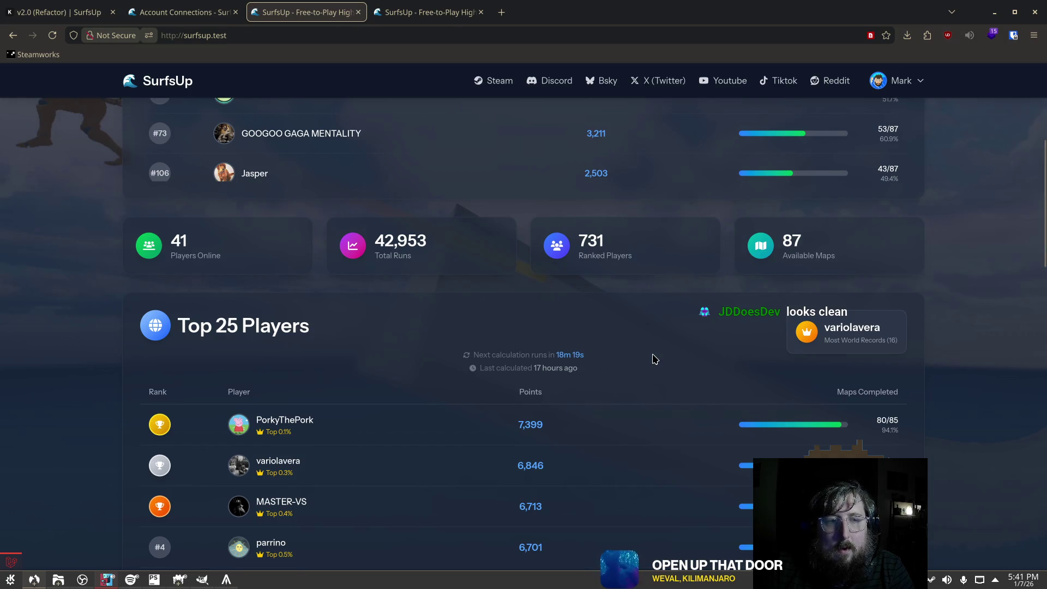
{"action": "left_click", "coordinate": [805, 340]}
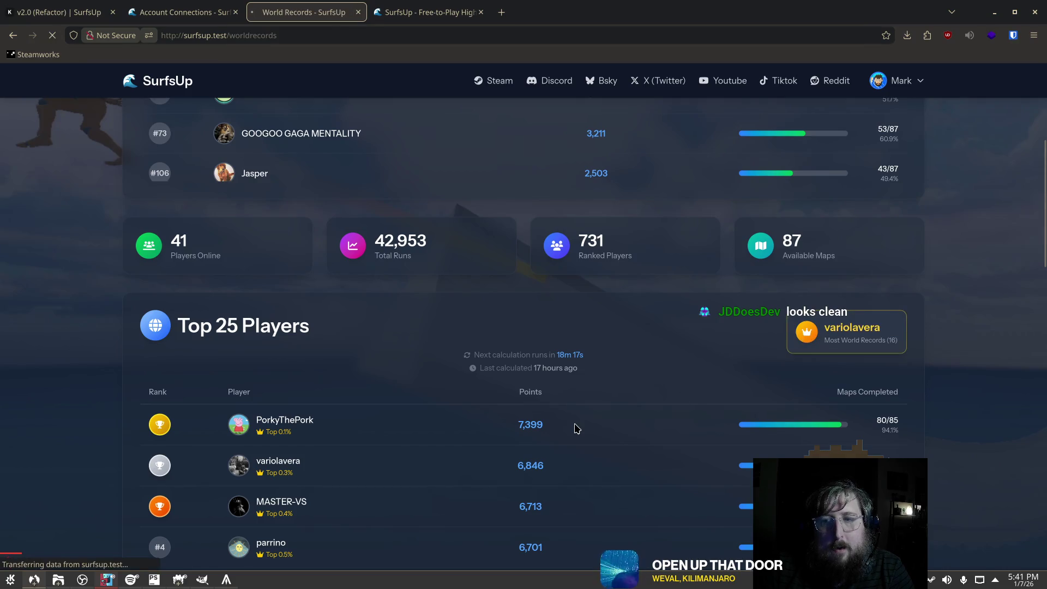
{"action": "scroll", "coordinate": [616, 305], "scroll_direction": "down", "scroll_amount": 3}
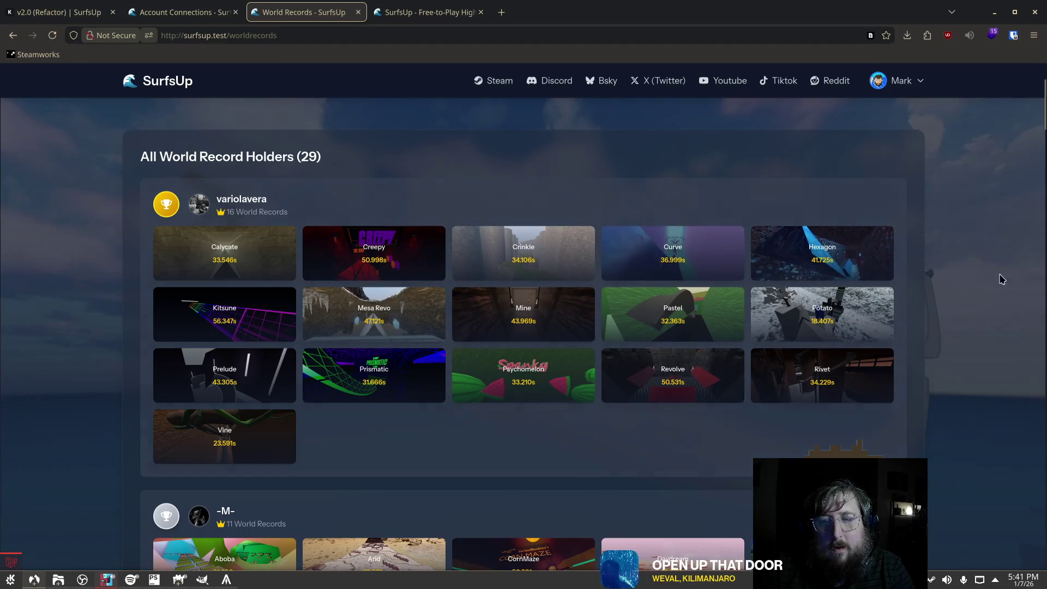
{"action": "scroll", "coordinate": [527, 293], "scroll_direction": "down", "scroll_amount": 6}
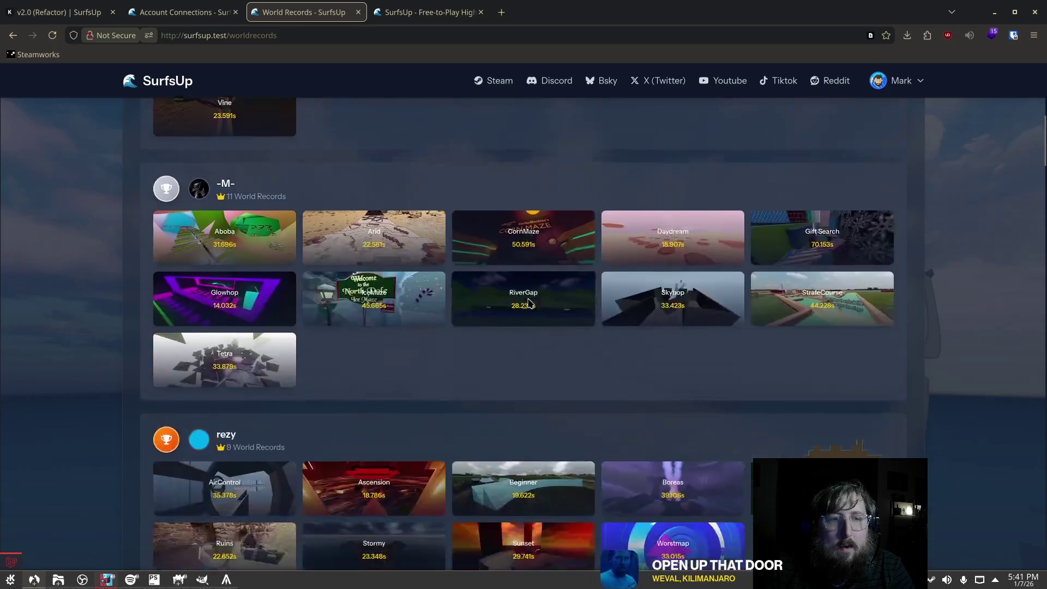
{"action": "scroll", "coordinate": [197, 513], "scroll_direction": "up", "scroll_amount": 5}
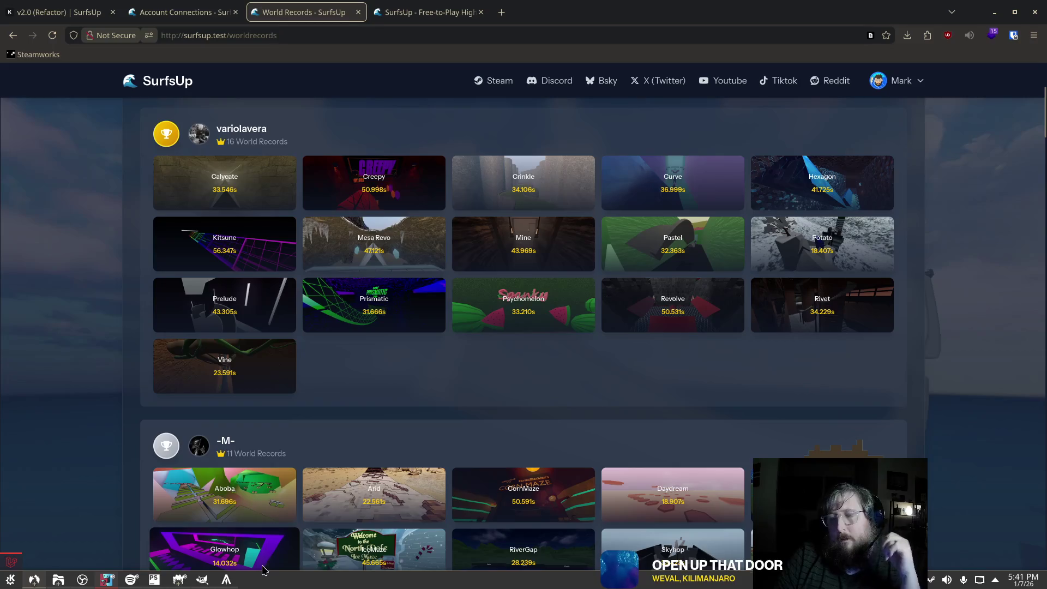
- Return to the SurfsUp home page via the logo and scroll through it
{"action": "left_click", "coordinate": [169, 84]}
{"action": "scroll", "coordinate": [82, 297], "scroll_direction": "down", "scroll_amount": 15}
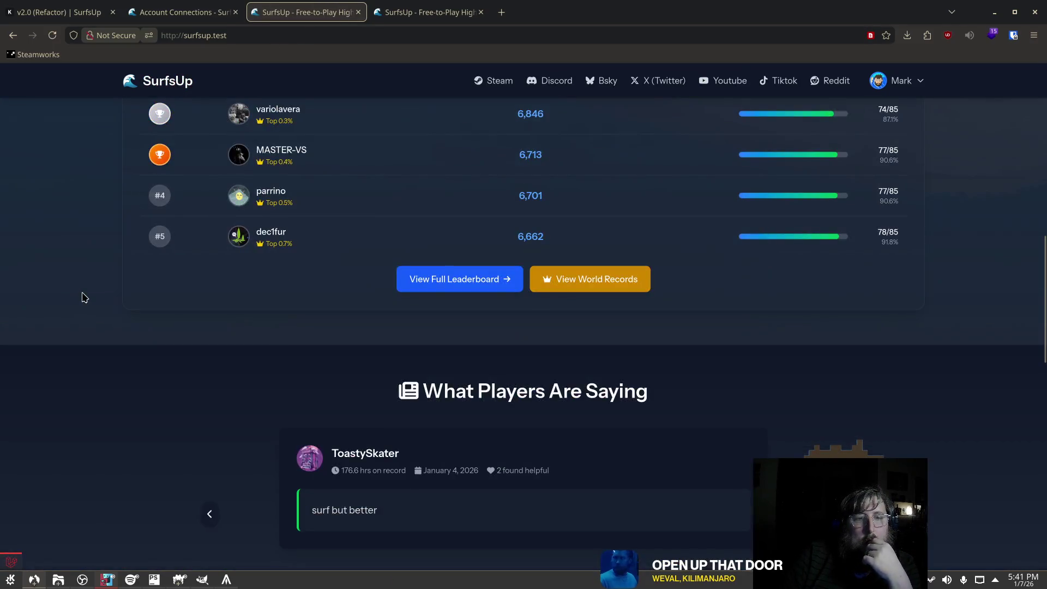
{"action": "scroll", "coordinate": [502, 205], "scroll_direction": "up", "scroll_amount": 2}
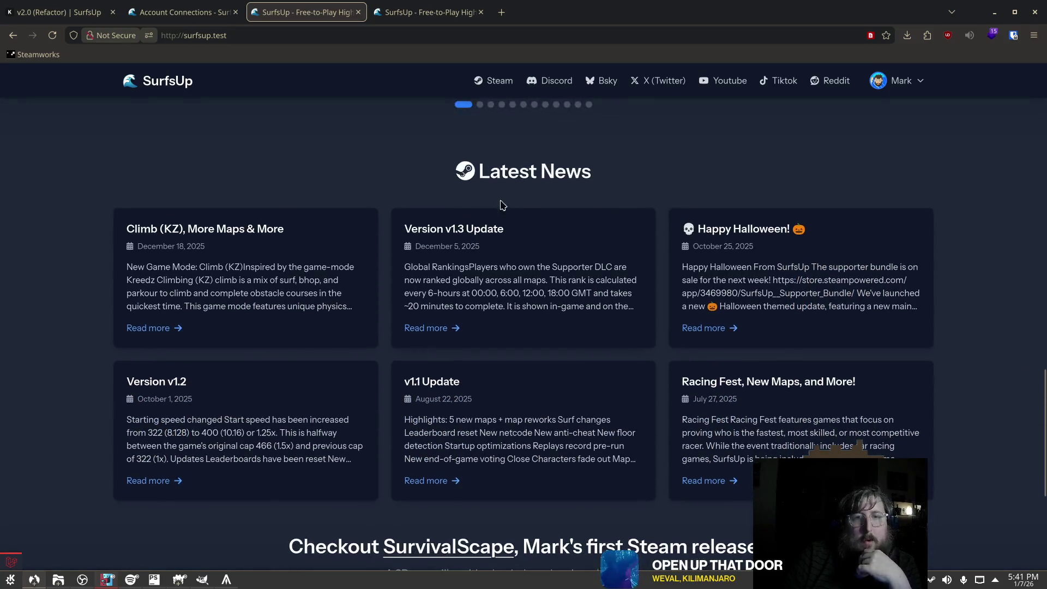
{"action": "scroll", "coordinate": [397, 194], "scroll_direction": "up", "scroll_amount": 5}
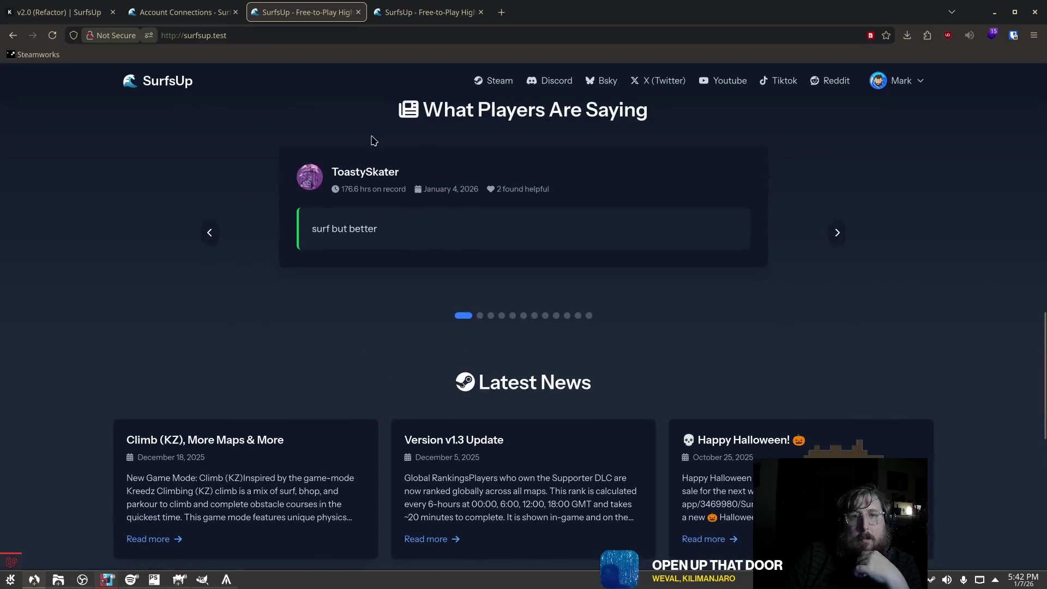
- Open a player testimonial's full Steam review in a new tab, then close it
{"action": "left_click", "coordinate": [374, 175]}
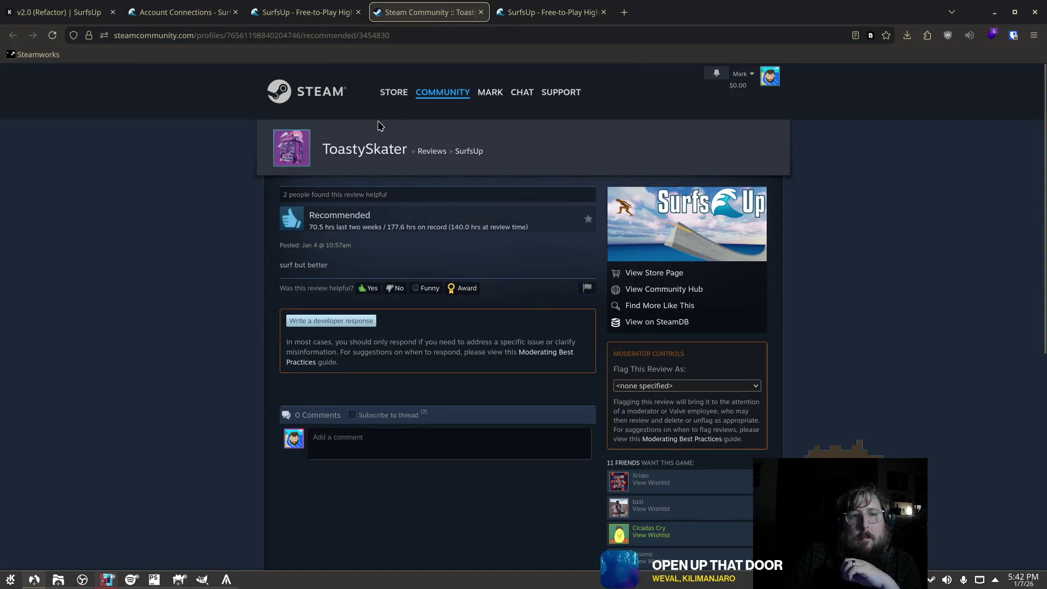
{"action": "left_click", "coordinate": [481, 12]}
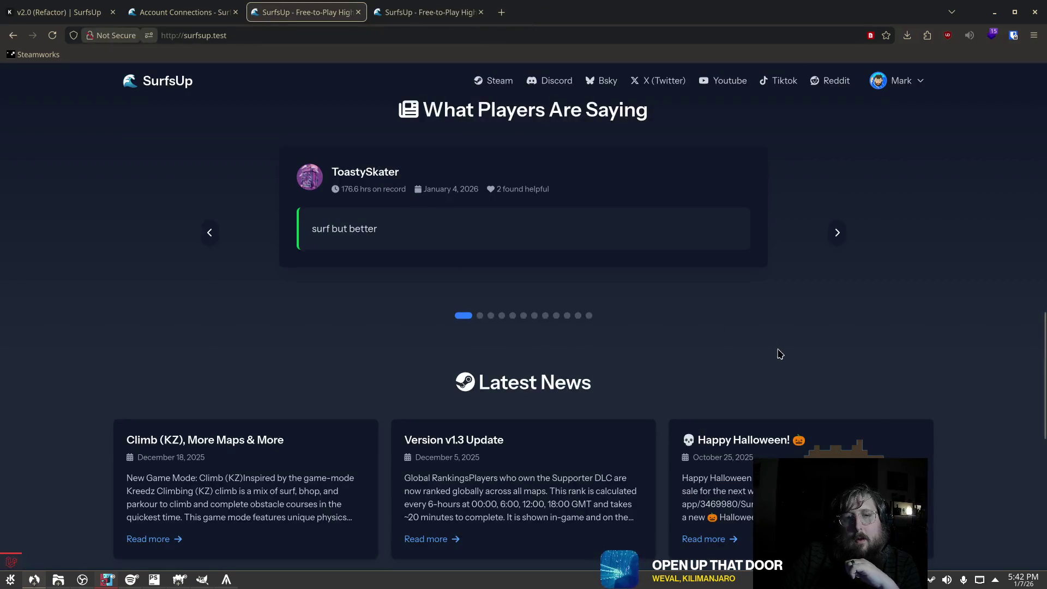
{"action": "scroll", "coordinate": [773, 348], "scroll_direction": "down", "scroll_amount": 3}
{"action": "scroll", "coordinate": [772, 348], "scroll_direction": "down", "scroll_amount": 5}
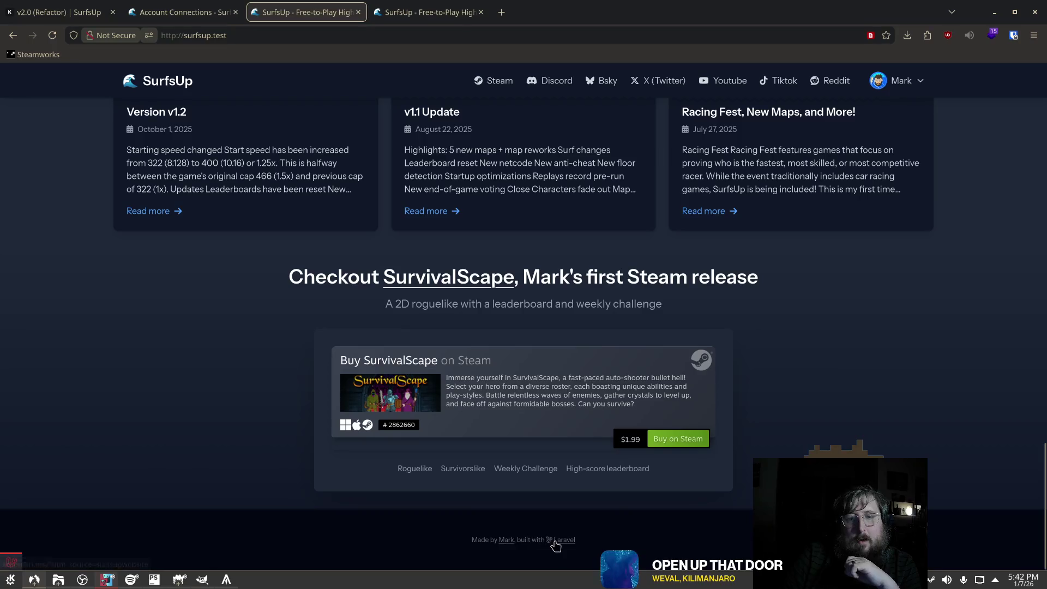
{"action": "scroll", "coordinate": [849, 448], "scroll_direction": "up", "scroll_amount": 6}
{"action": "scroll", "coordinate": [848, 448], "scroll_direction": "up", "scroll_amount": 10}
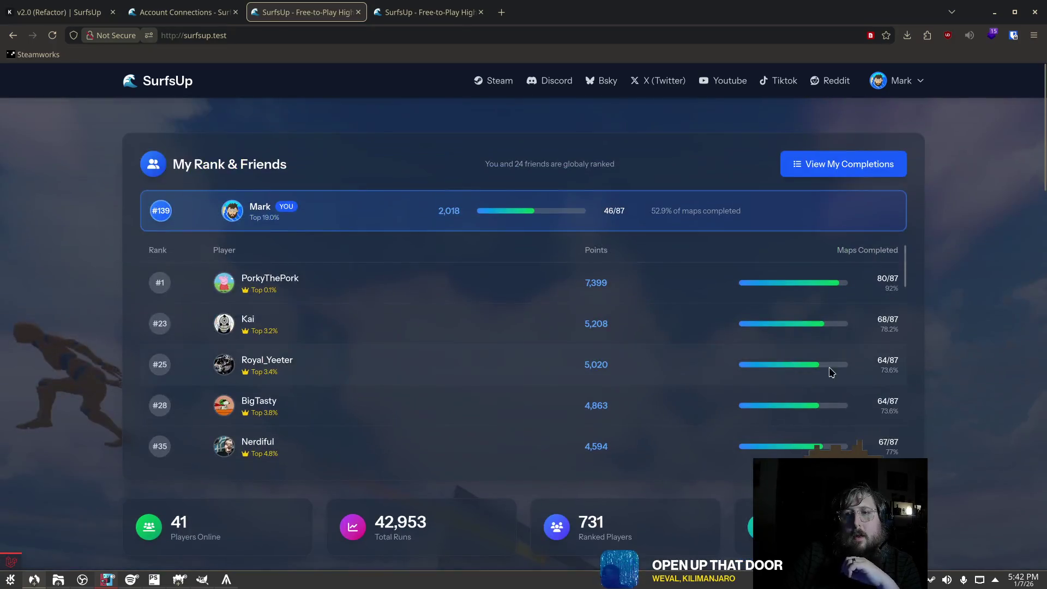
{"action": "left_click", "coordinate": [902, 80]}
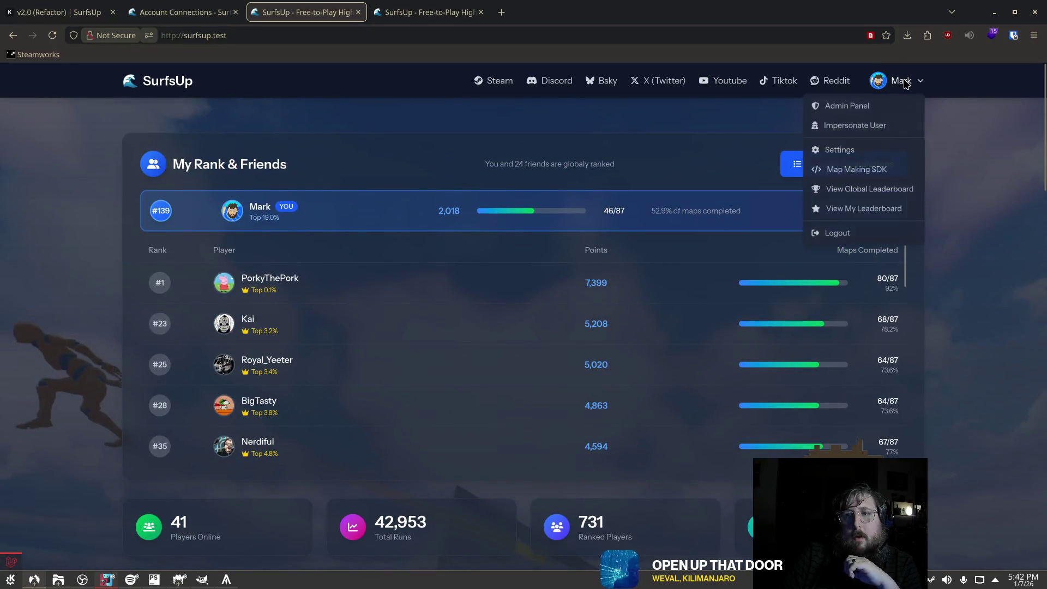
- Open account settings and expand the Discord Integration and Steam Account panels
{"action": "left_click", "coordinate": [886, 153]}
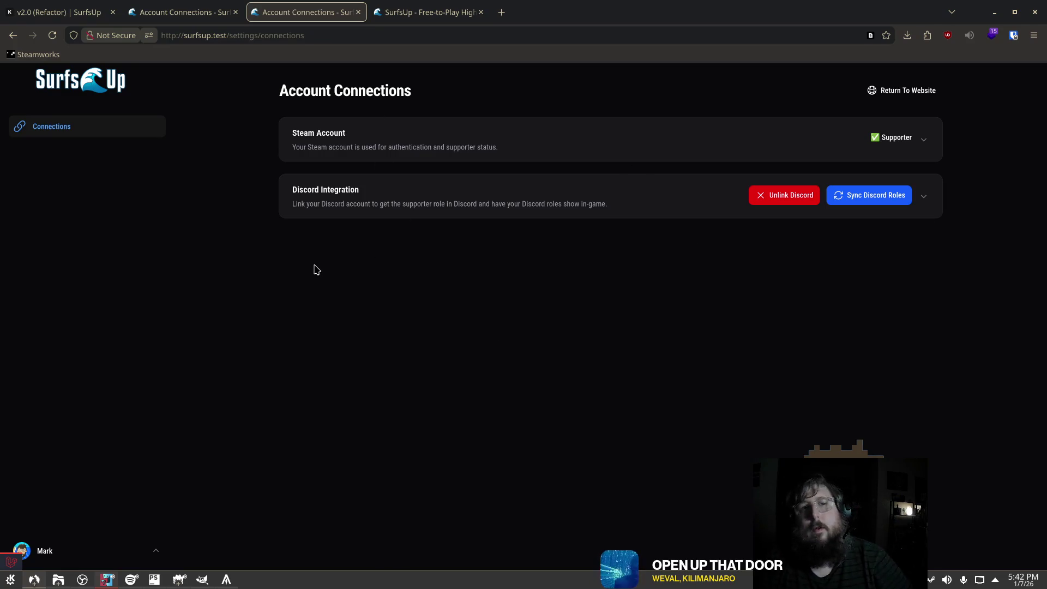
{"action": "left_click", "coordinate": [535, 208]}
{"action": "left_click", "coordinate": [526, 148]}
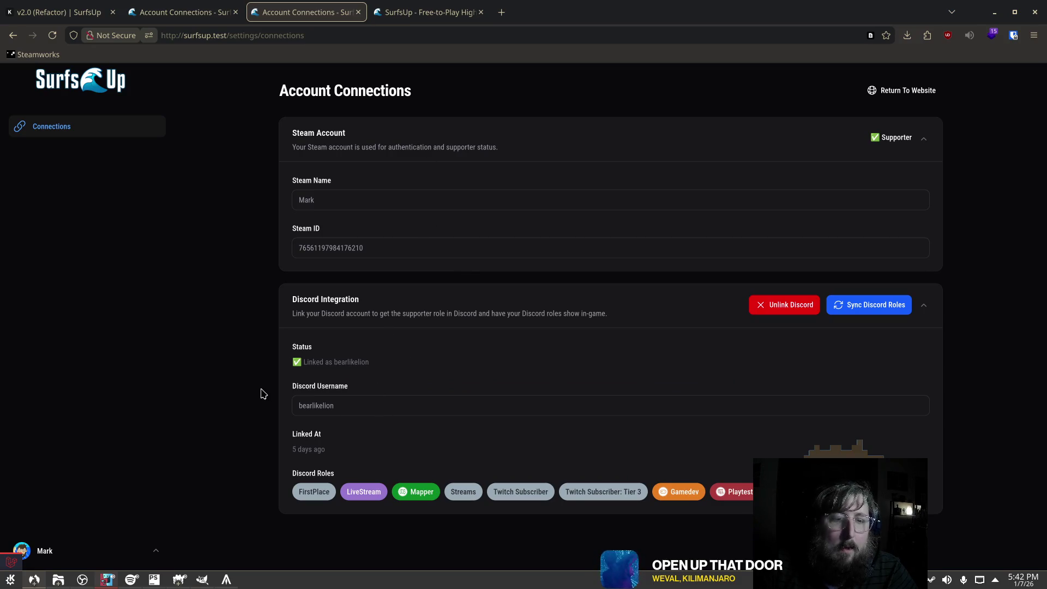
- Select the Discord role names text, then bring PhpStorm to the front
{"action": "mouse_move", "coordinate": [358, 495]}
{"action": "left_mouse_down"}
{"action": "mouse_move", "coordinate": [311, 493]}
{"action": "mouse_move", "coordinate": [774, 493]}
{"action": "left_mouse_up"}
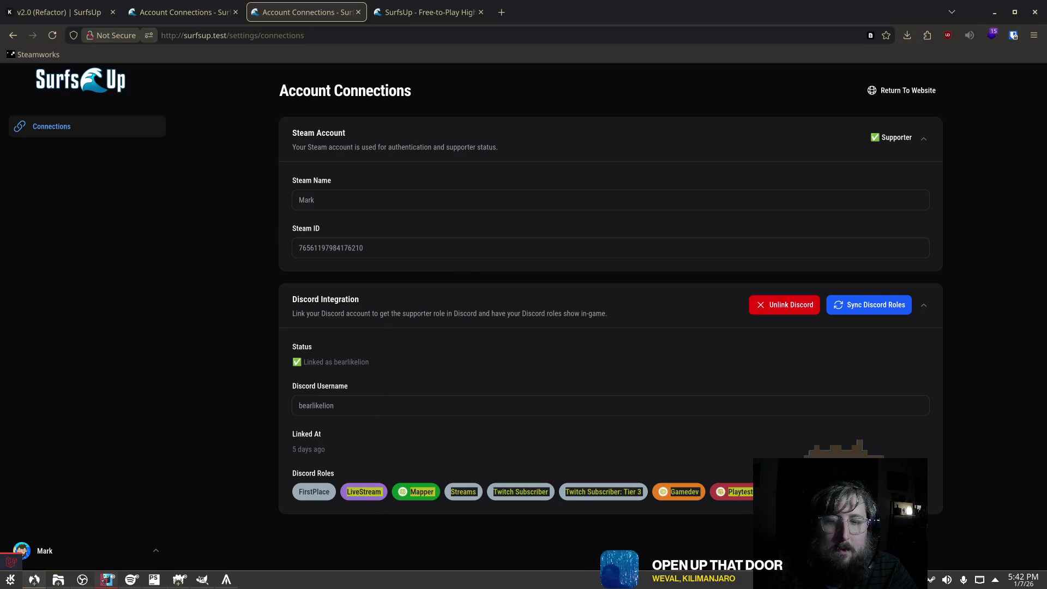
{"action": "left_click", "coordinate": [774, 493]}
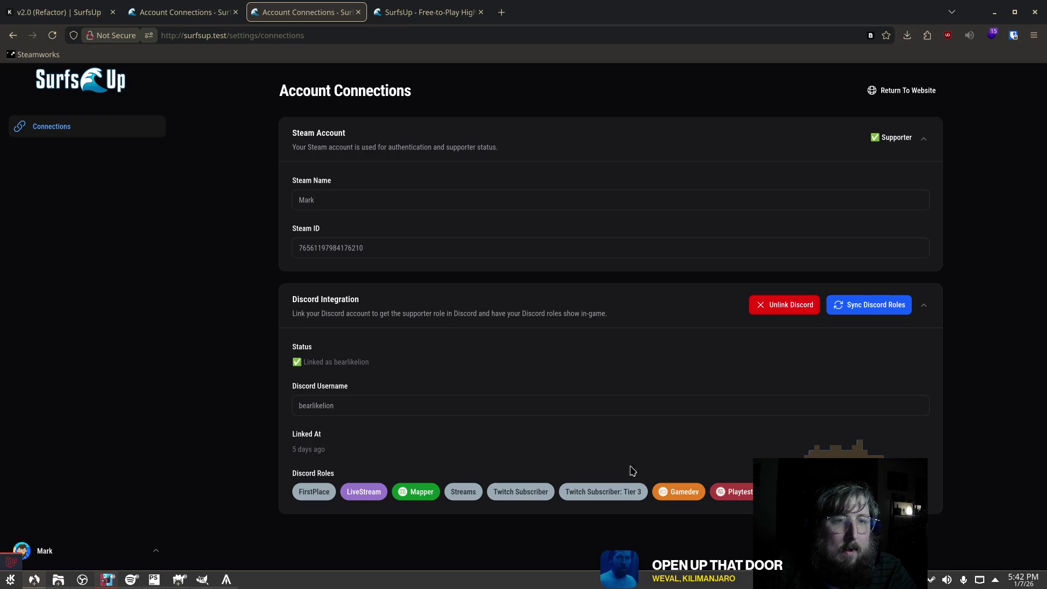
{"action": "left_click", "coordinate": [154, 580]}
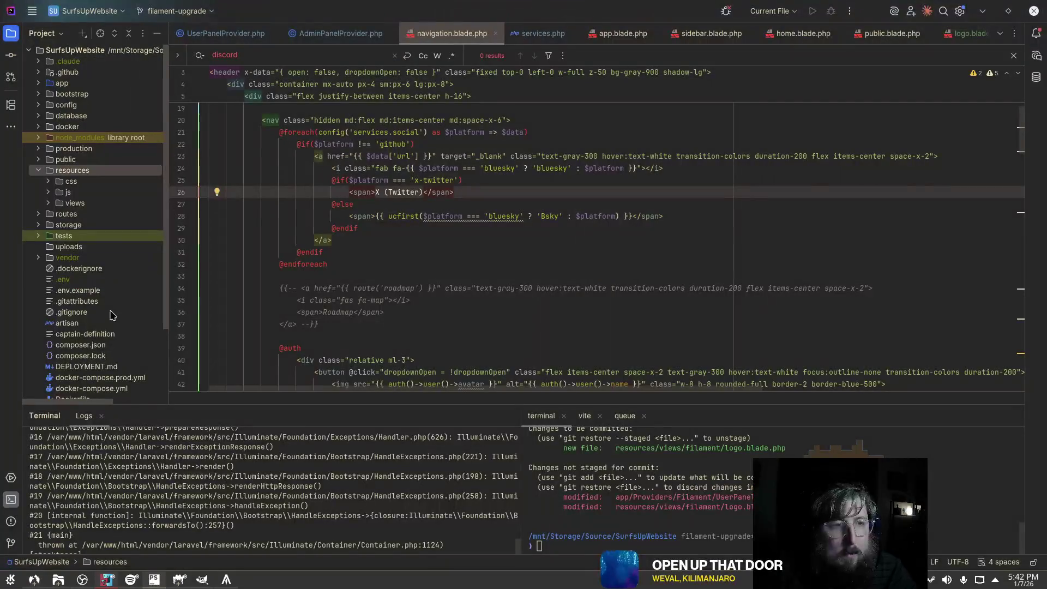
- Collapse resources, expand app > Providers > Filament, and open UserPanelProvider.php
{"action": "left_click", "coordinate": [38, 172]}
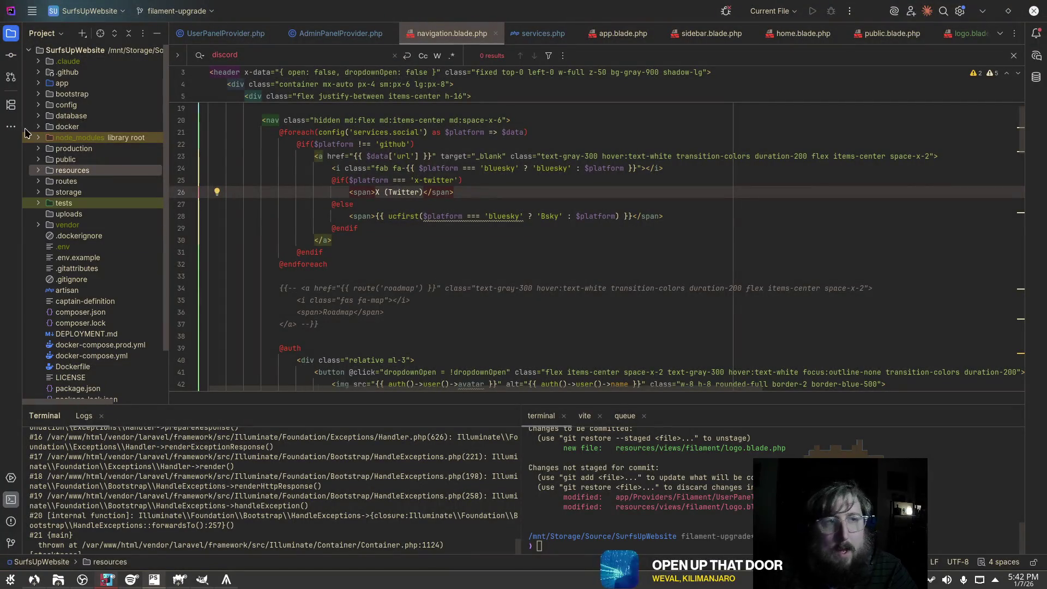
{"action": "left_click", "coordinate": [38, 83]}
{"action": "left_click", "coordinate": [39, 83]}
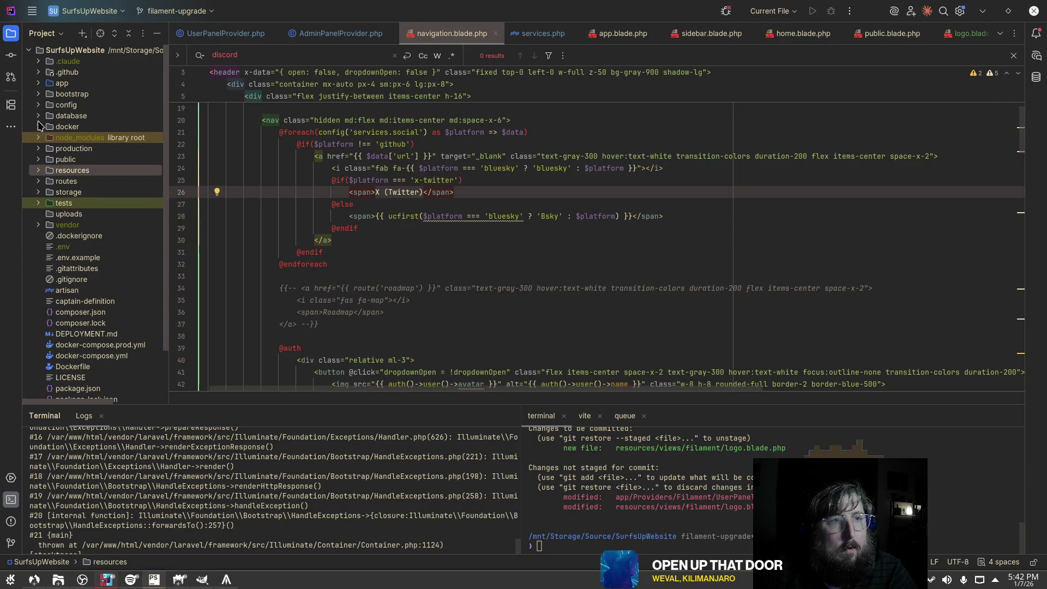
{"action": "left_click", "coordinate": [39, 85]}
{"action": "left_click", "coordinate": [38, 84]}
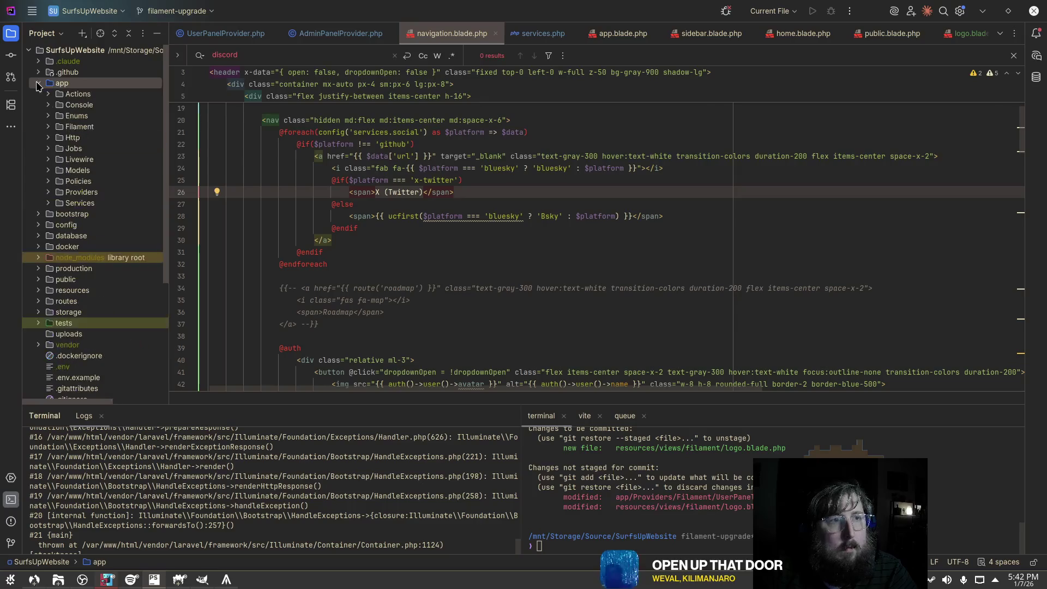
{"action": "left_click", "coordinate": [48, 192]}
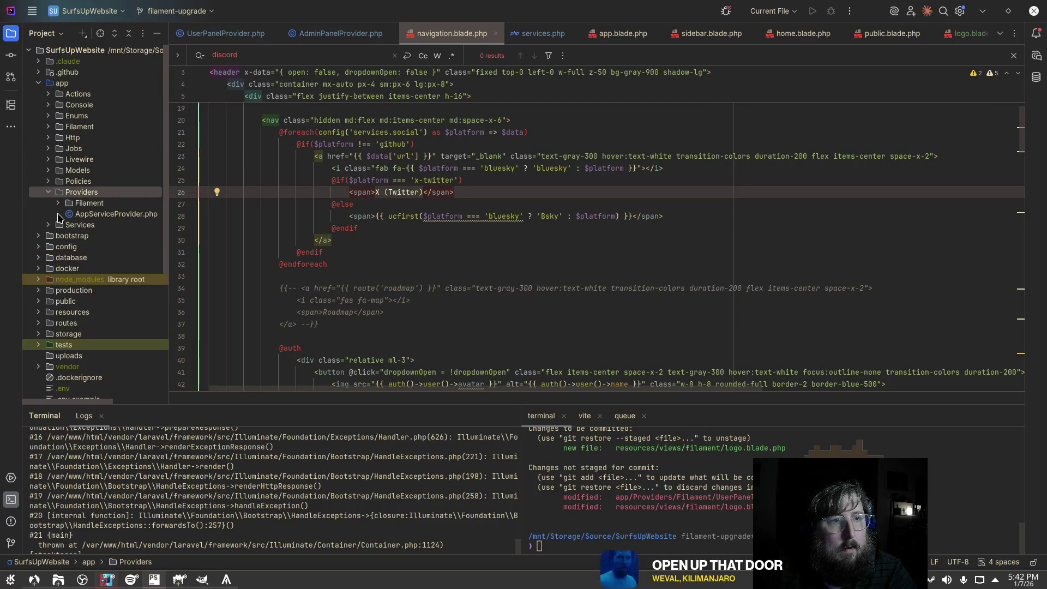
{"action": "left_click", "coordinate": [58, 203]}
{"action": "left_click", "coordinate": [109, 225]}
{"action": "double_click", "coordinate": [109, 226]}
{"action": "left_click", "coordinate": [535, 166]}
- Scroll through UserPanelProvider.php to review the user panel configuration
{"action": "left_click", "coordinate": [396, 120]}
{"action": "key", "text": "Up"}
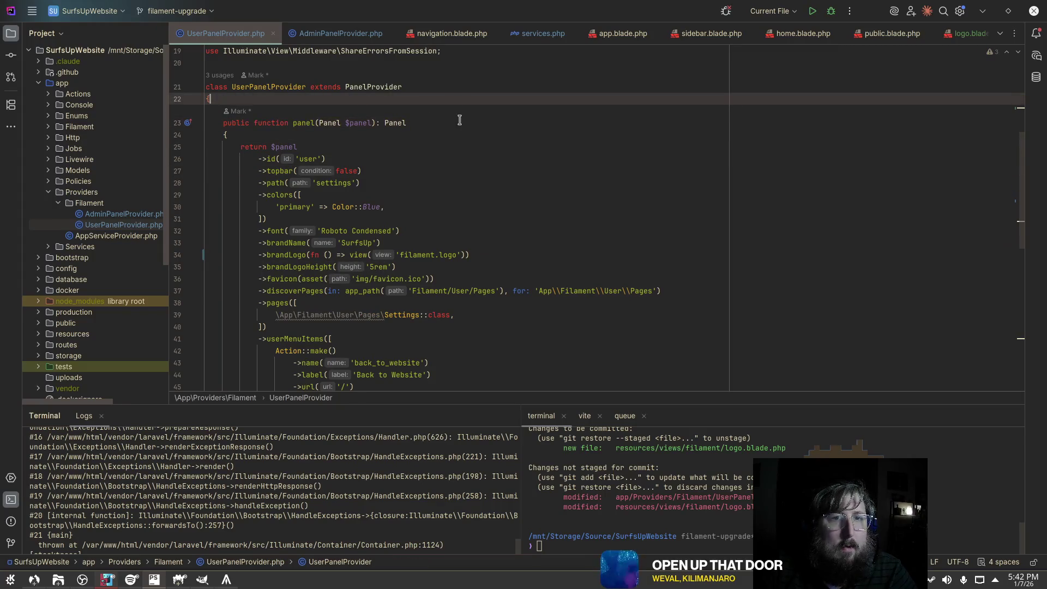
{"action": "scroll", "coordinate": [472, 147], "scroll_direction": "down", "scroll_amount": 1}
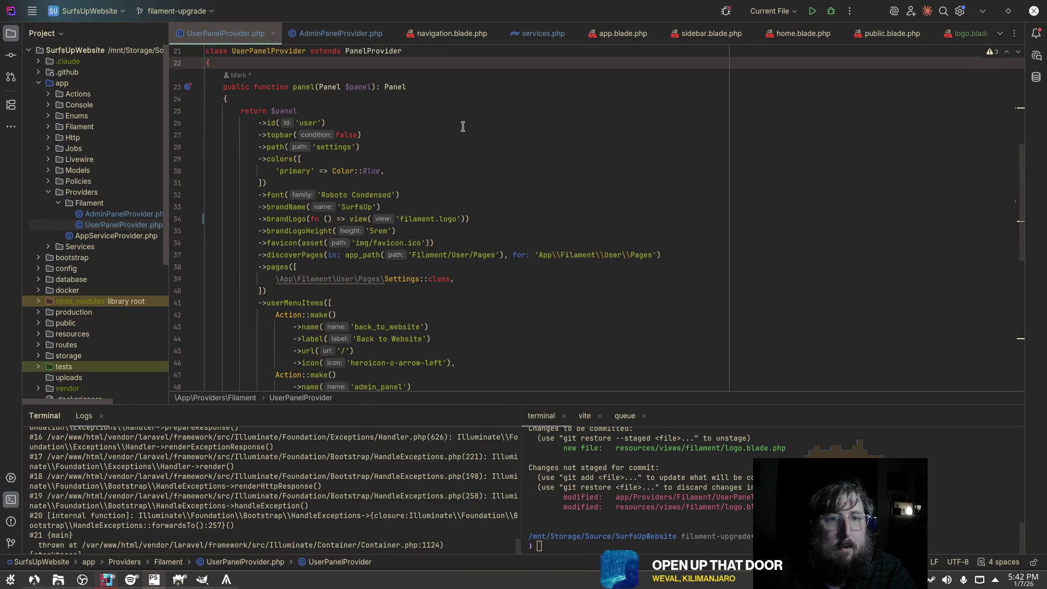
{"action": "scroll", "coordinate": [463, 126], "scroll_direction": "down", "scroll_amount": 8}
{"action": "scroll", "coordinate": [346, 170], "scroll_direction": "down", "scroll_amount": 3}
{"action": "scroll", "coordinate": [511, 222], "scroll_direction": "up", "scroll_amount": 3}
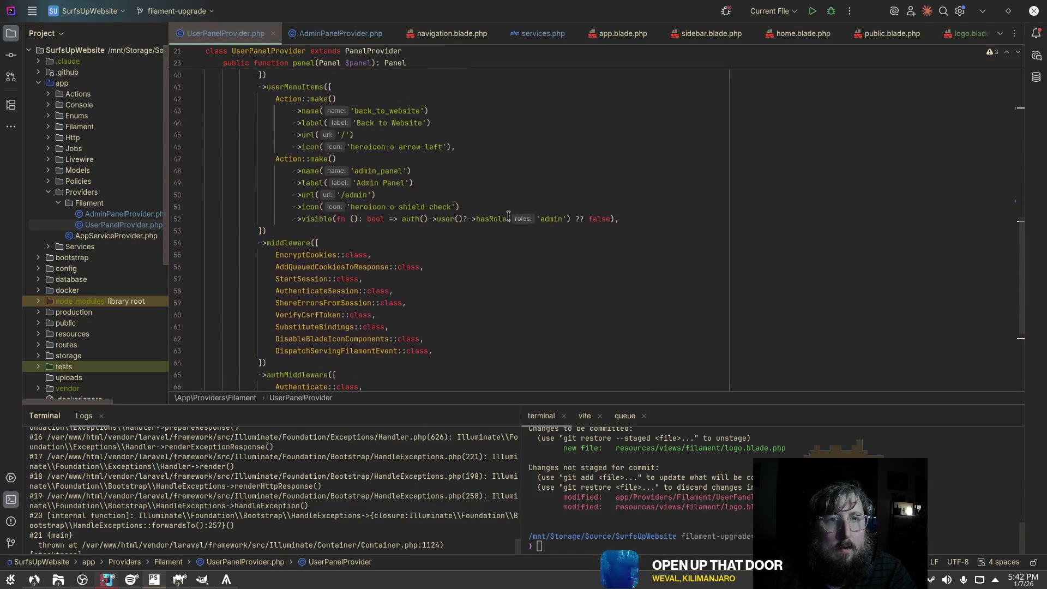
{"action": "scroll", "coordinate": [510, 213], "scroll_direction": "up", "scroll_amount": 4}
{"action": "scroll", "coordinate": [512, 208], "scroll_direction": "up", "scroll_amount": 3}
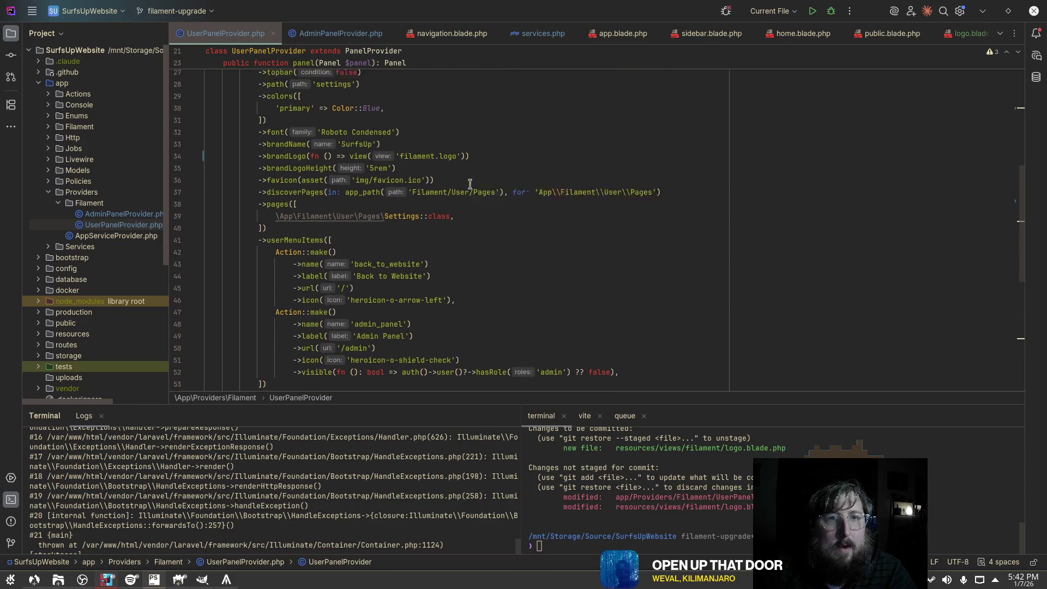
{"action": "left_click", "coordinate": [351, 147]}
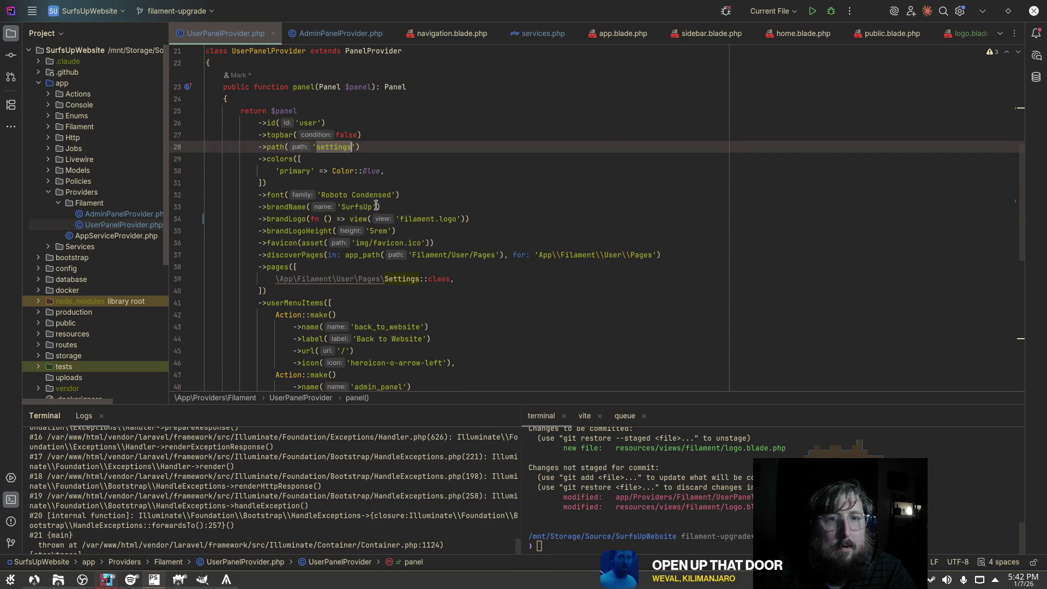
- Replace Settings with Connections in the pages list and expand Filament/User/Pages
{"action": "double_click", "coordinate": [401, 279]}
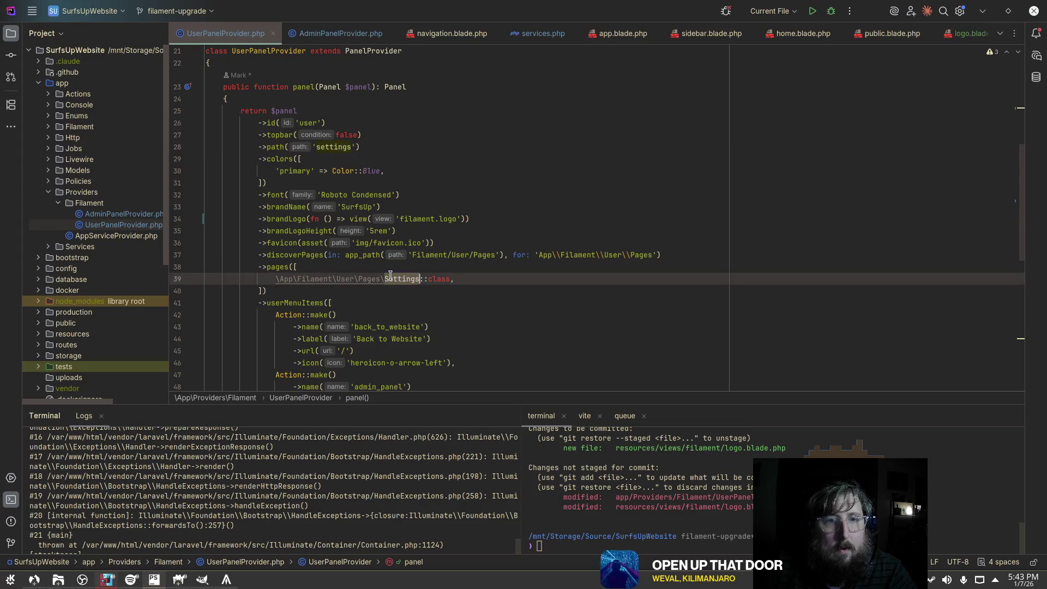
{"action": "left_click", "coordinate": [412, 296]}
{"action": "key", "text": "Down"}
{"action": "key", "text": "Up"}
{"action": "key", "text": "Escape"}
{"action": "type", "text": "Connectio"}
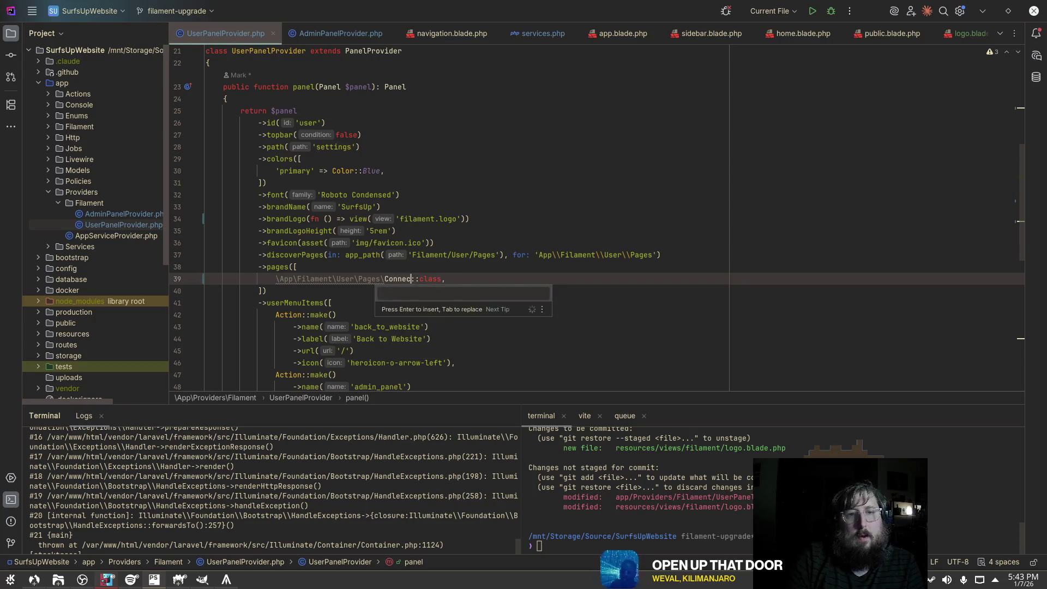
{"action": "left_click", "coordinate": [48, 127]}
{"action": "left_click", "coordinate": [58, 148]}
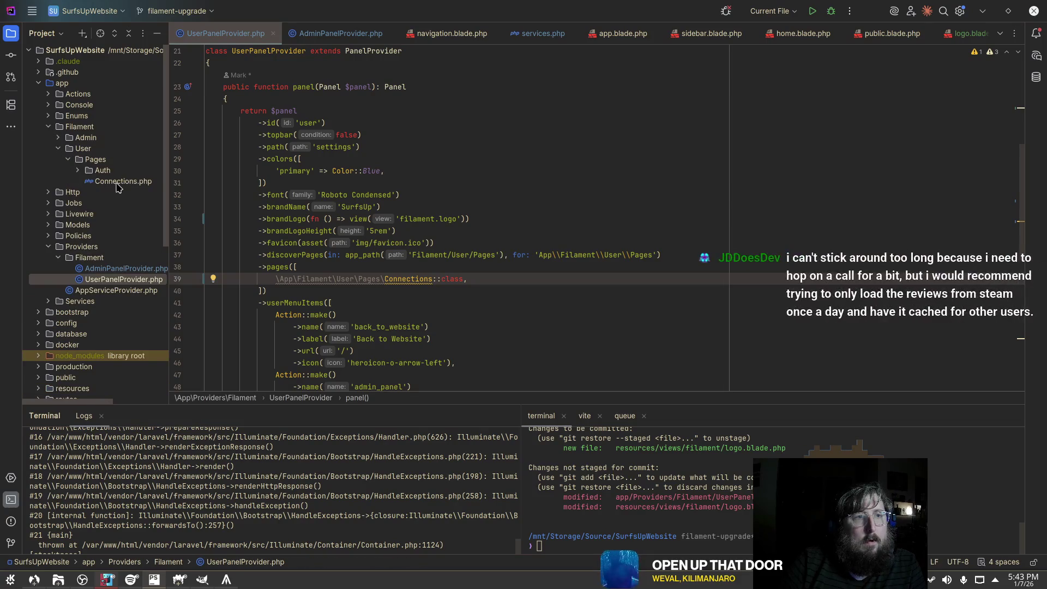
- Open Connections.php and rename its Settings class to Connections
{"action": "double_click", "coordinate": [151, 181]}
{"action": "scroll", "coordinate": [774, 206], "scroll_direction": "up", "scroll_amount": 10}
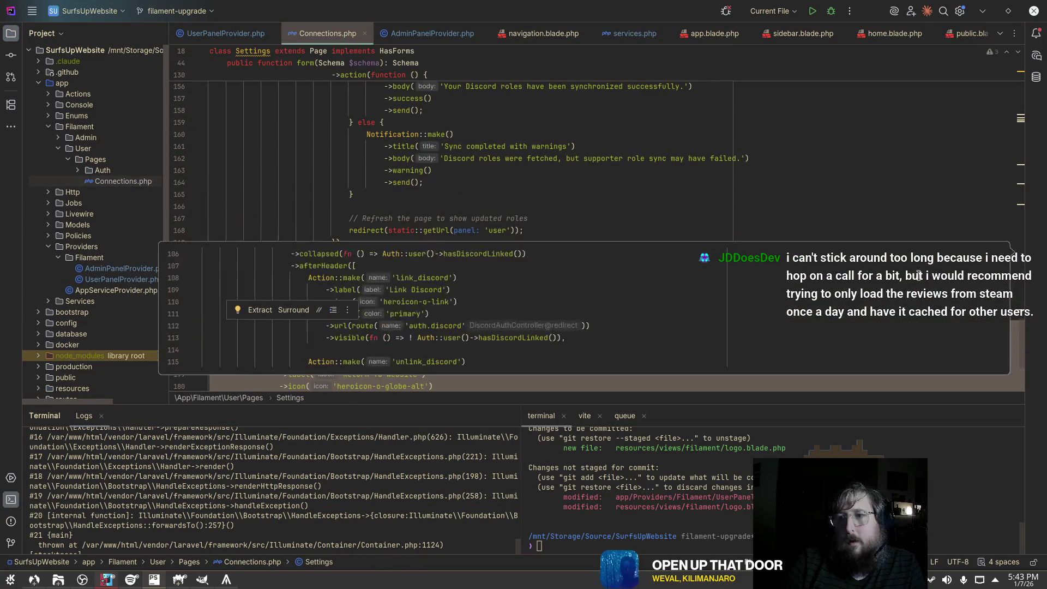
{"action": "key", "text": "ctrl+Home"}
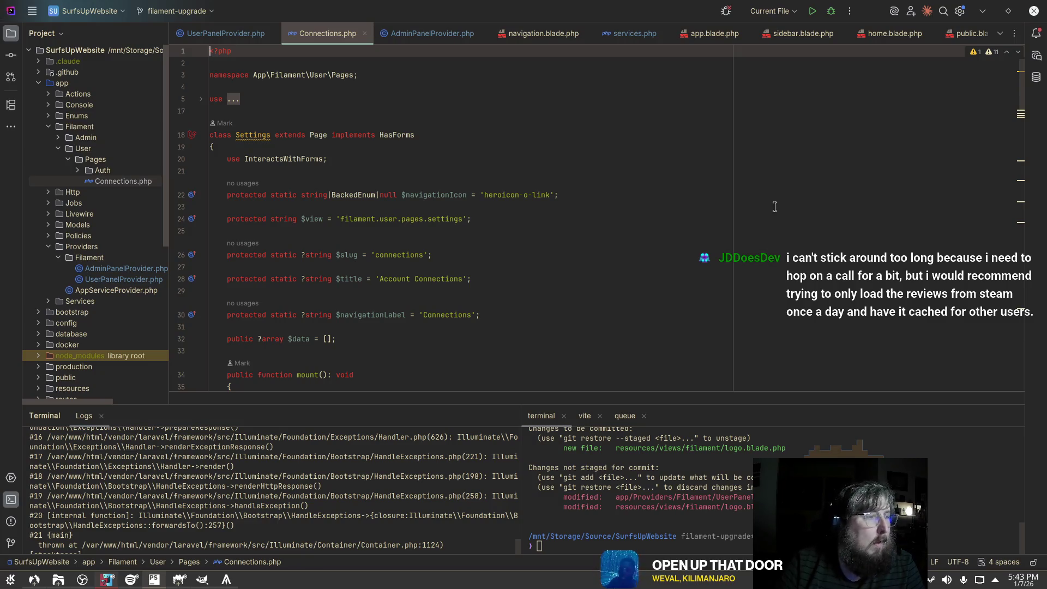
{"action": "double_click", "coordinate": [248, 135]}
{"action": "type", "text": "Classe"}
{"action": "key", "text": "ctrl+BackSpace"}
{"action": "type", "text": "Conmnecti"}
{"action": "key", "text": "BackSpace"}
{"action": "key", "text": "BackSpace"}
{"action": "key", "text": "BackSpace"}
{"action": "key", "text": "BackSpace"}
{"action": "key", "text": "BackSpace"}
{"action": "type", "text": "nections"}
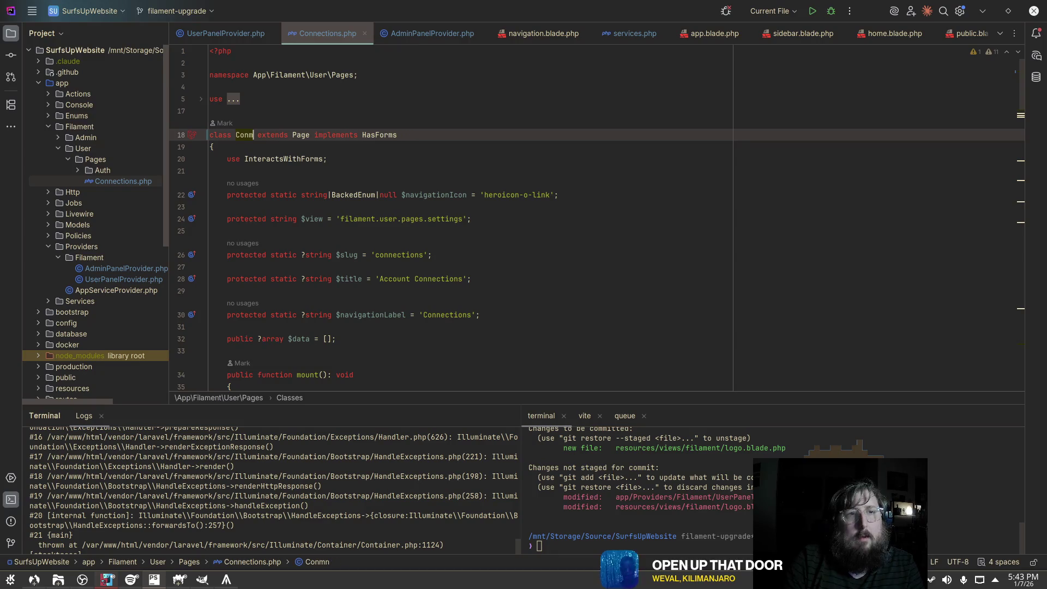
{"action": "key", "text": "Escape"}
- Find 'lazy=' in all files and open home.blade.php at the steam-reviews component line
{"action": "scroll", "coordinate": [142, 250], "scroll_direction": "down", "scroll_amount": 8}
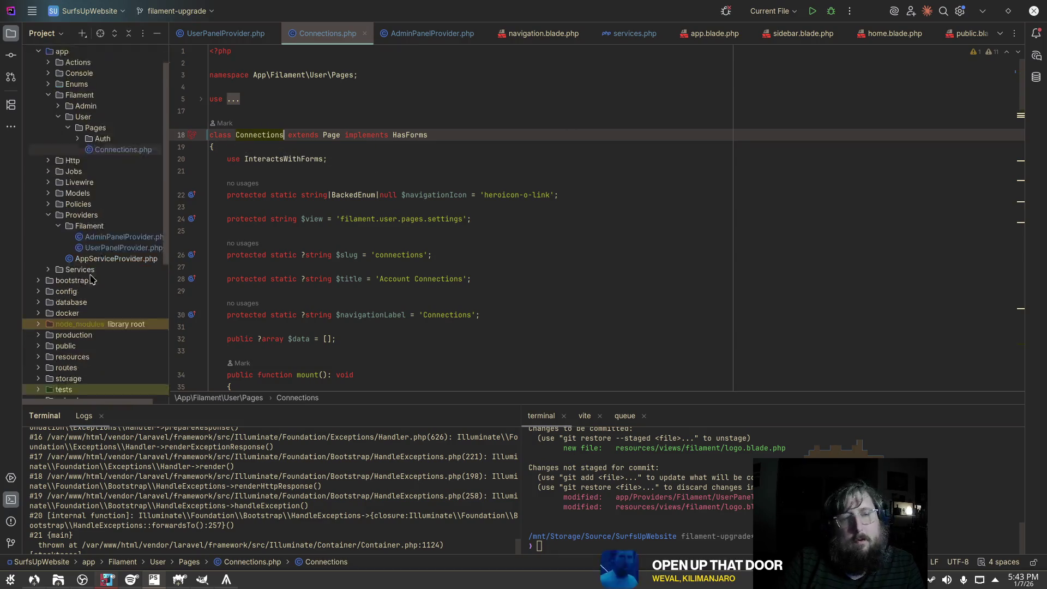
{"action": "left_click", "coordinate": [441, 158]}
{"action": "key", "text": "ctrl+shift+f"}
{"action": "type", "text": "lazy"}
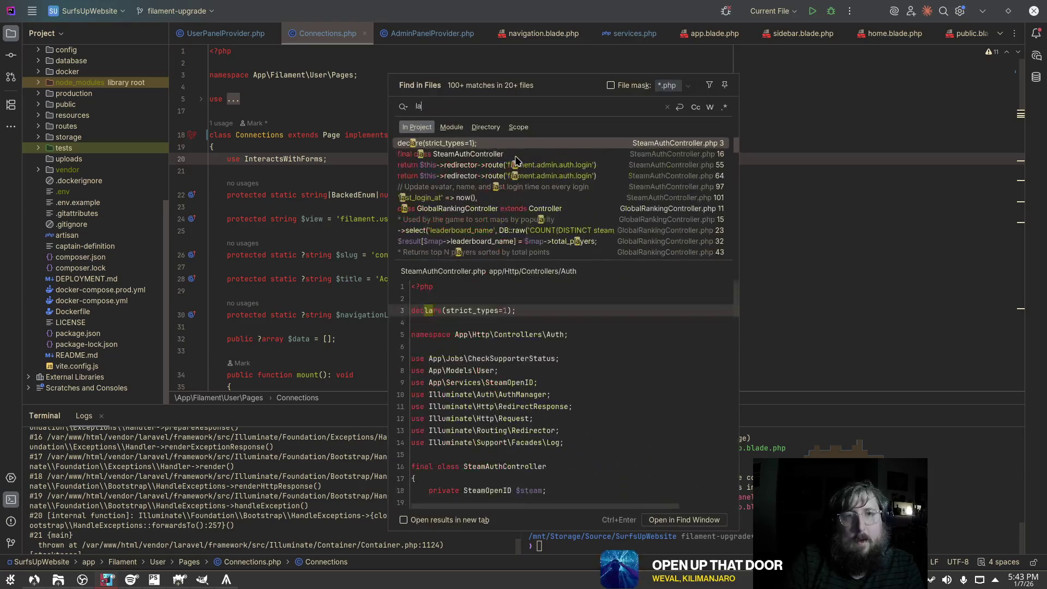
{"action": "type", "text": "="}
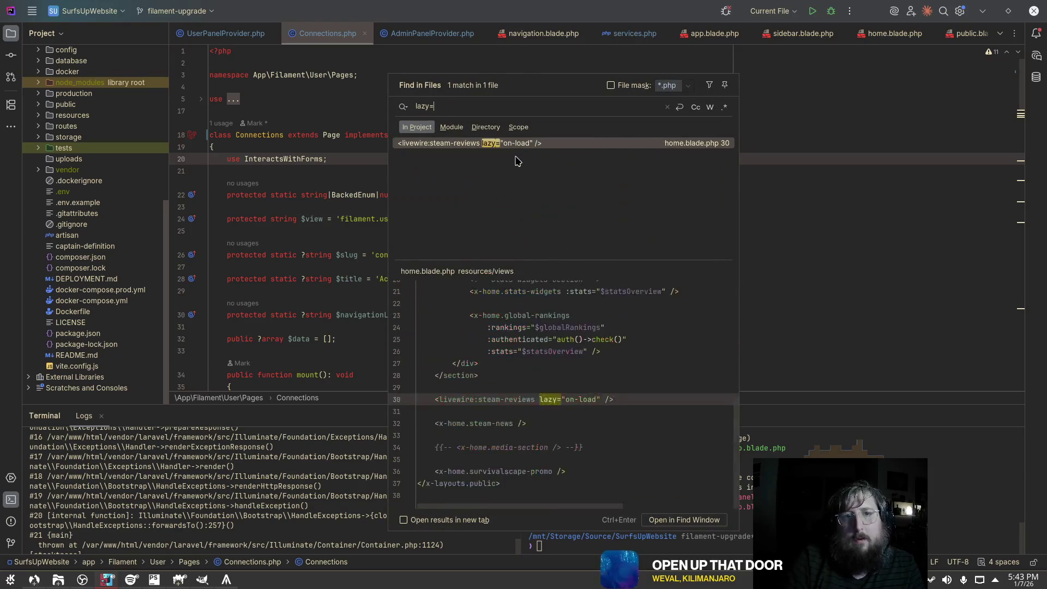
{"action": "double_click", "coordinate": [507, 144]}
{"action": "left_click", "coordinate": [402, 228]}
{"action": "key", "text": "shift+Up"}
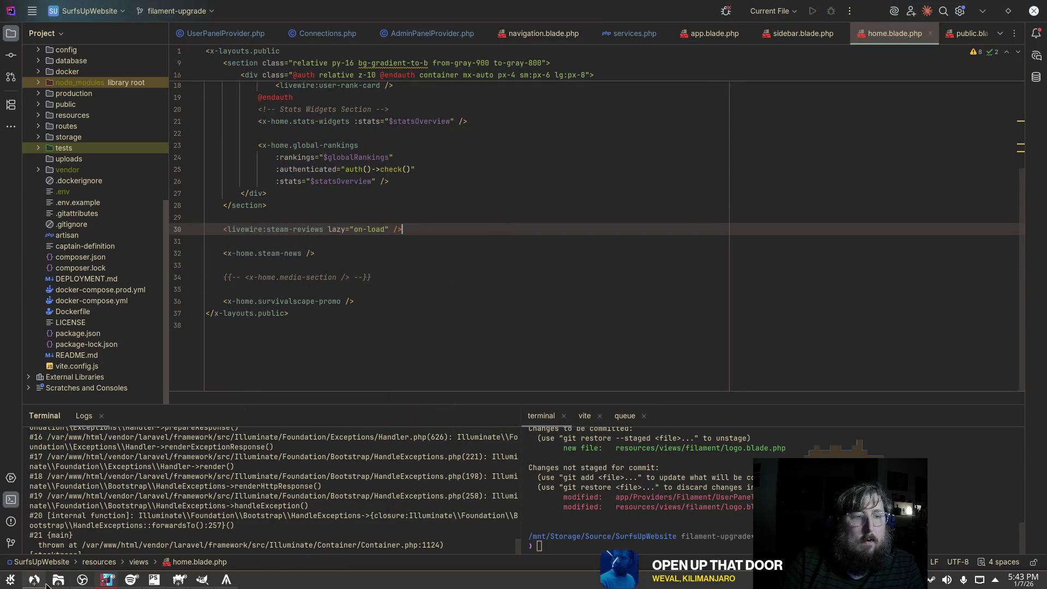
- Load the local surfsup.test site in a new Firefox private window and scroll to the reviews
{"action": "left_click", "coordinate": [34, 579]}
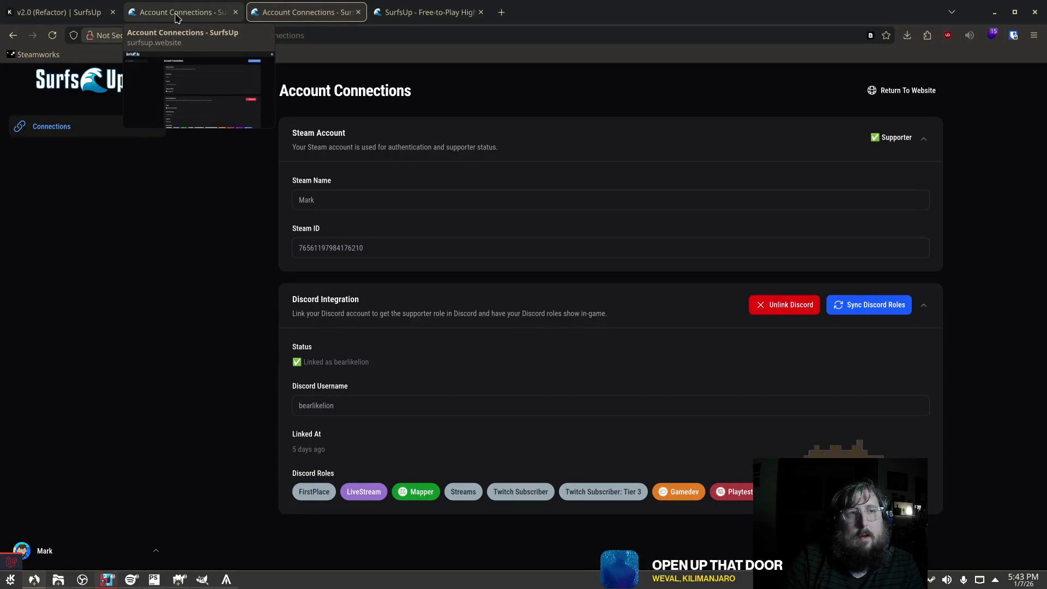
{"action": "key", "text": "ctrl+shift+p"}
{"action": "type", "text": "surfsup.website/"}
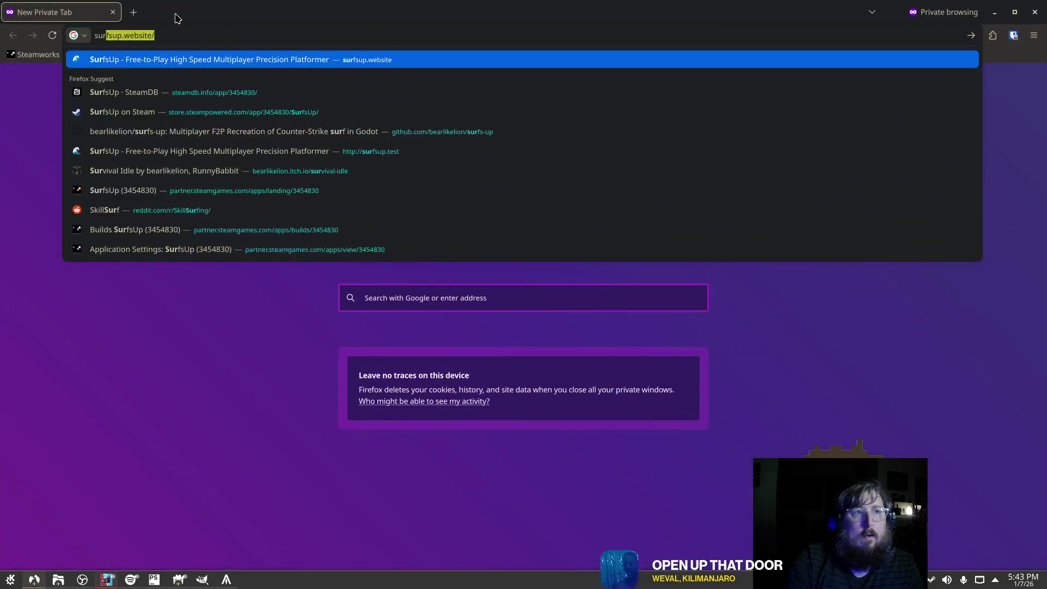
{"action": "type", "text": "test"}
{"action": "key", "text": "Return"}
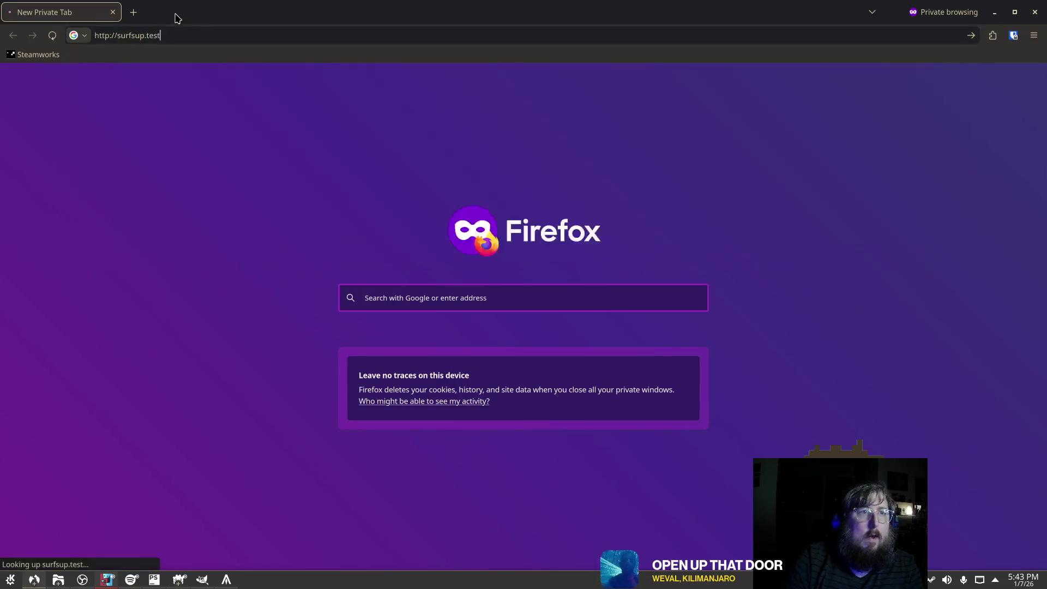
{"action": "scroll", "coordinate": [377, 300], "scroll_direction": "down", "scroll_amount": 20}
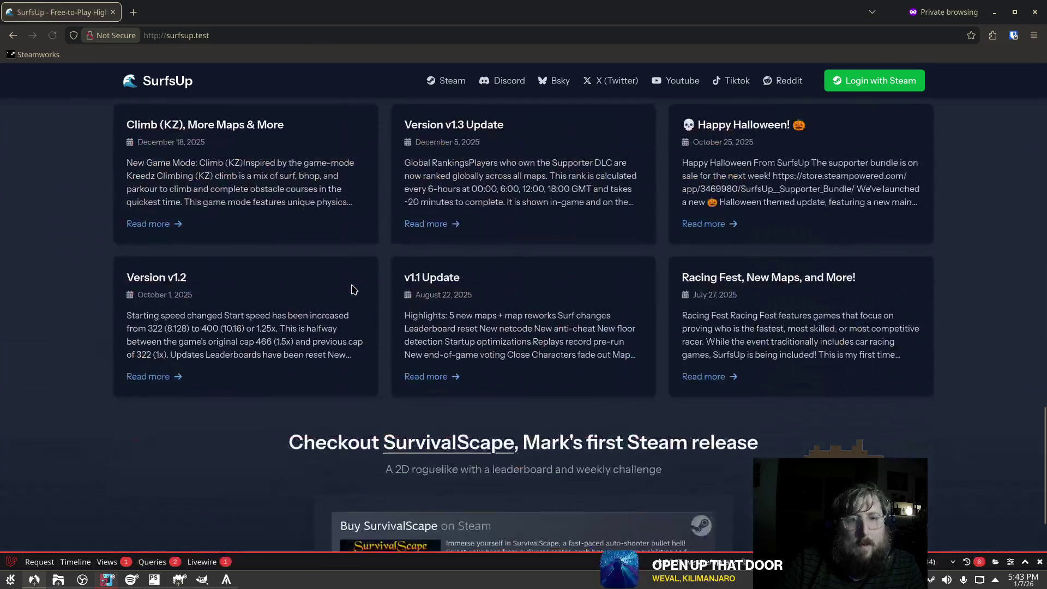
{"action": "scroll", "coordinate": [355, 290], "scroll_direction": "up", "scroll_amount": 10}
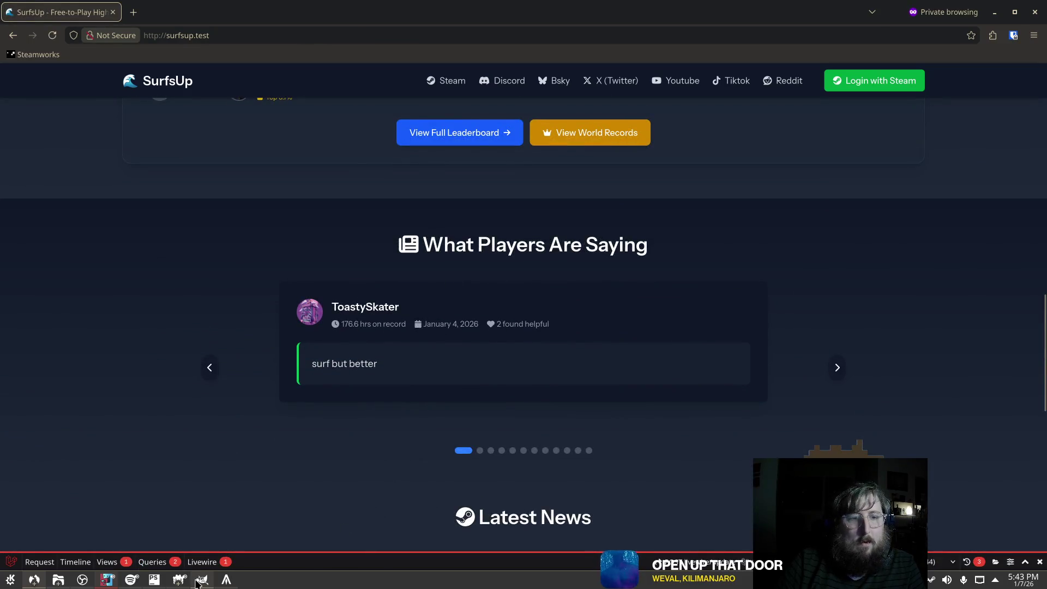
- Switch back to PhpStorm with home.blade.php
{"action": "left_click", "coordinate": [201, 580]}
{"action": "key", "text": "alt+Tab"}
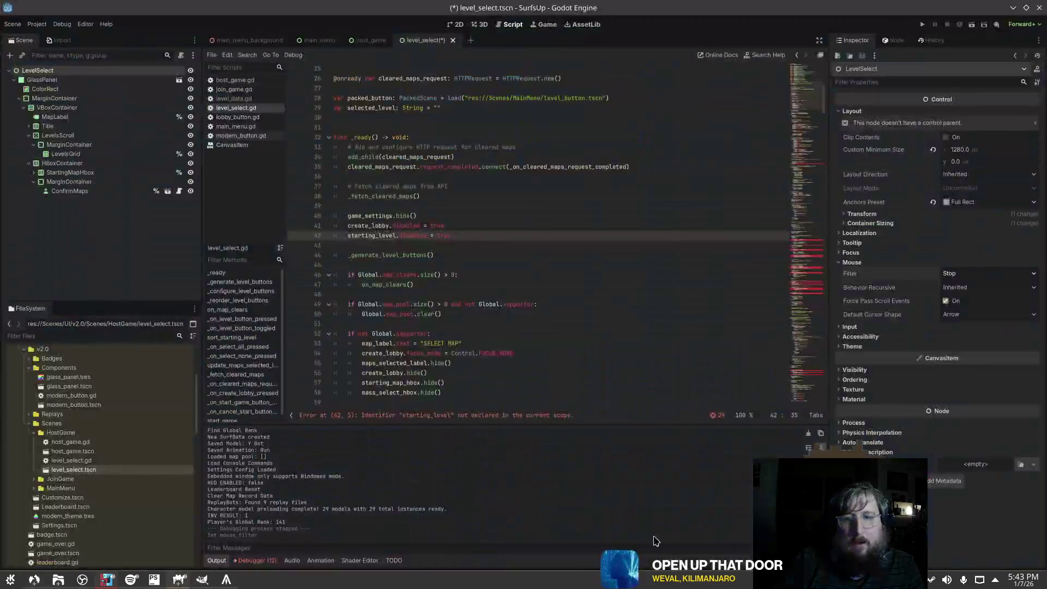
{"action": "left_click", "coordinate": [157, 581]}
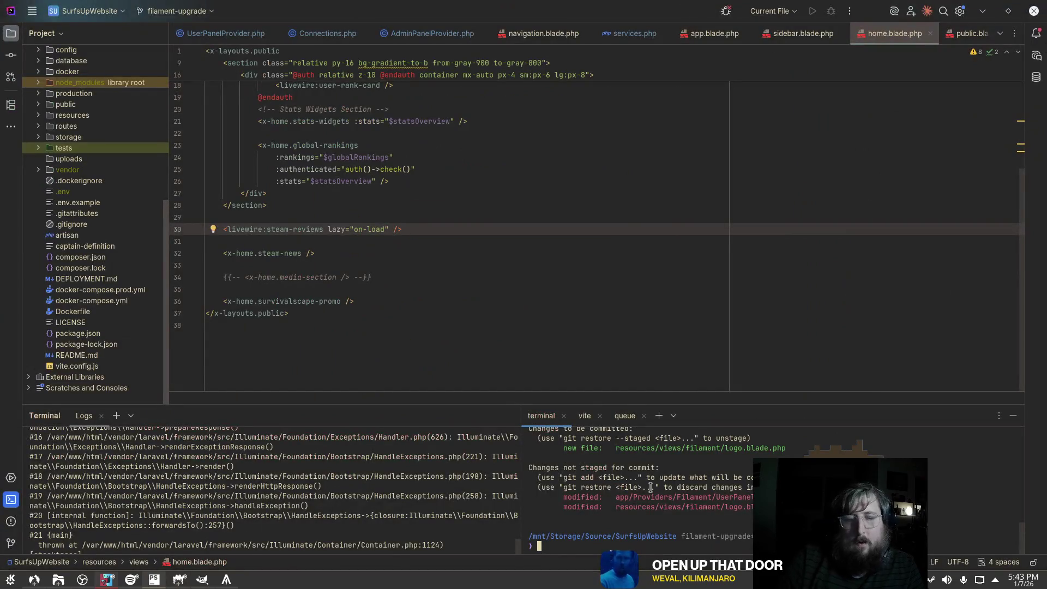
- Run sail artisan cache:clear and then sail artisan optimize:clear in the terminal
{"action": "type", "text": "sailartisan cache:clear"}
{"action": "key", "text": "Return"}
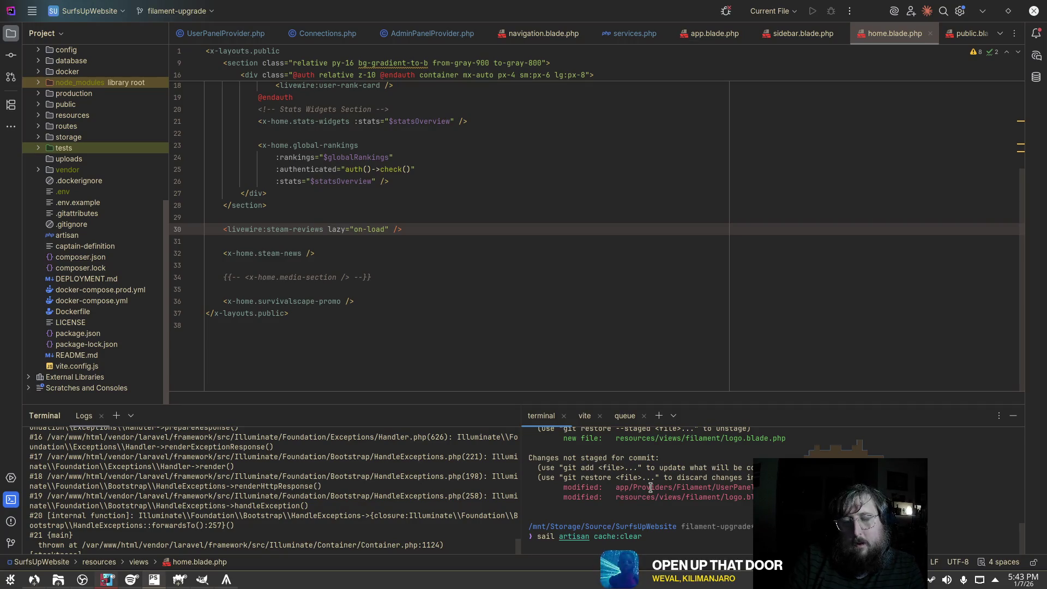
{"action": "key", "text": "Up"}
{"action": "key", "text": "BackSpace"}
{"action": "key", "text": "BackSpace"}
{"action": "key", "text": "BackSpace"}
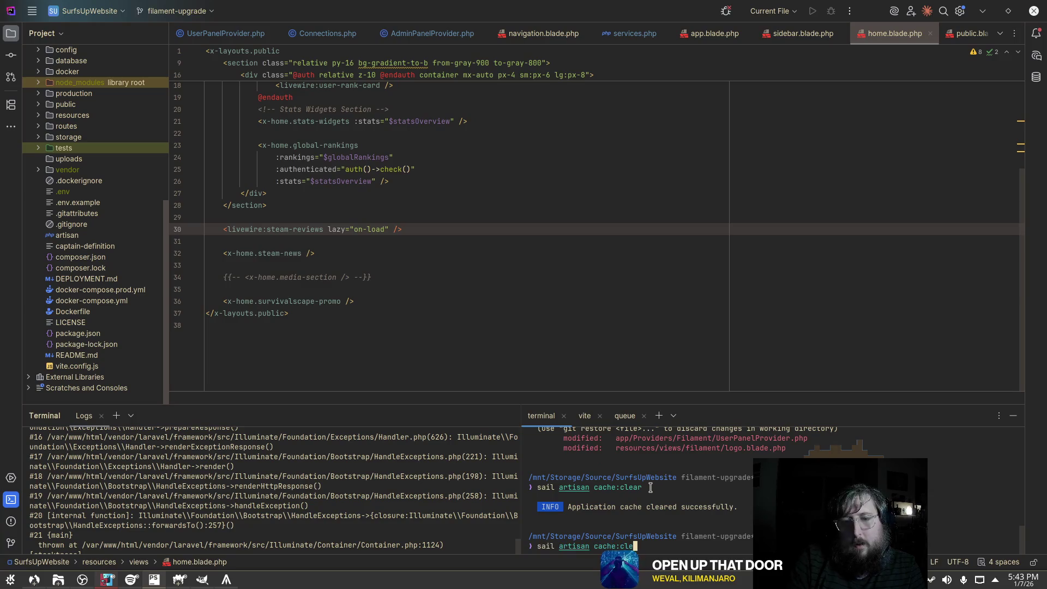
{"action": "key", "text": "BackSpace"}
{"action": "key", "text": "BackSpace"}
{"action": "type", "text": "optimiz"}
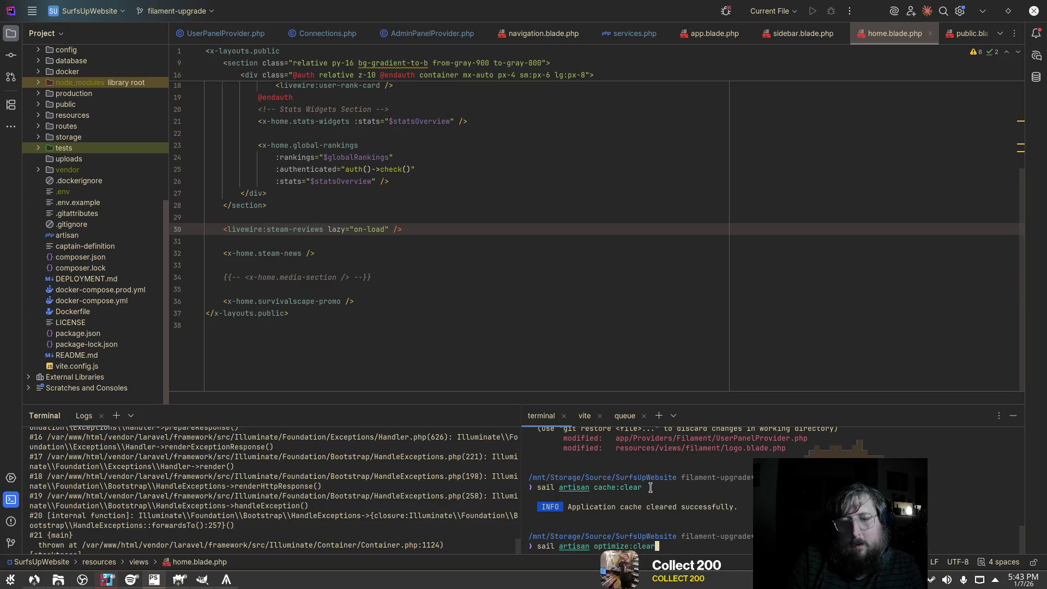
{"action": "key", "text": "Return"}
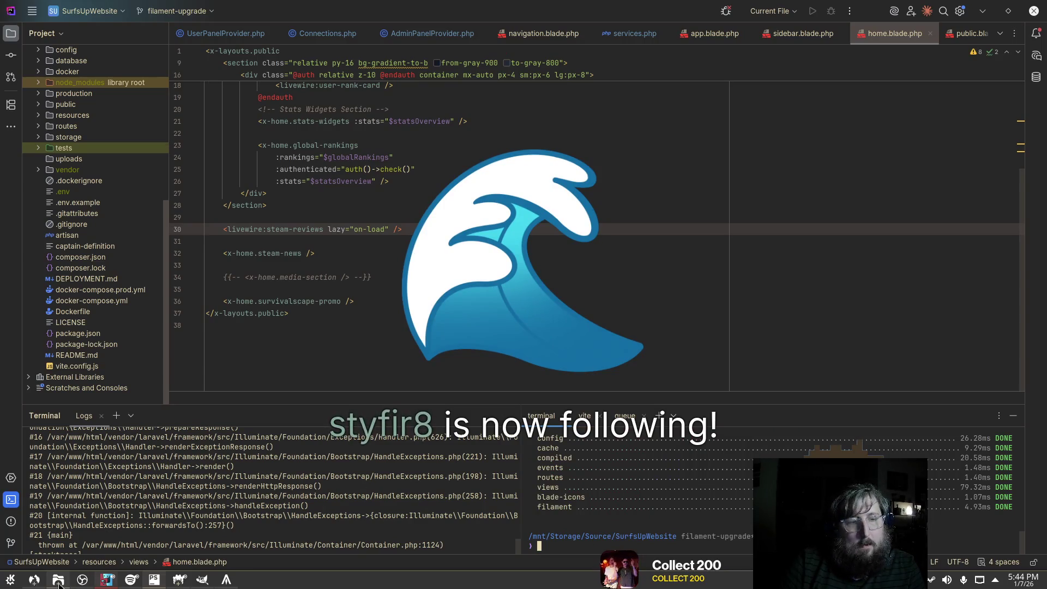
{"action": "left_click", "coordinate": [34, 579]}
- Reload surfsup.test and inspect the debug bar's queries, templates and GET / request
{"action": "key", "text": "ctrl+r"}
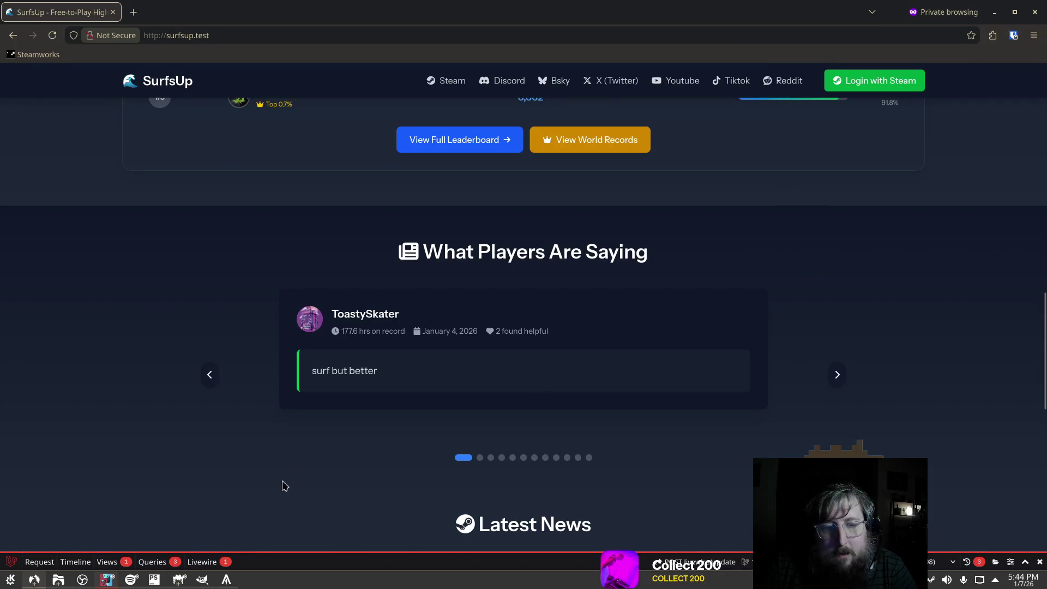
{"action": "left_click", "coordinate": [152, 562]}
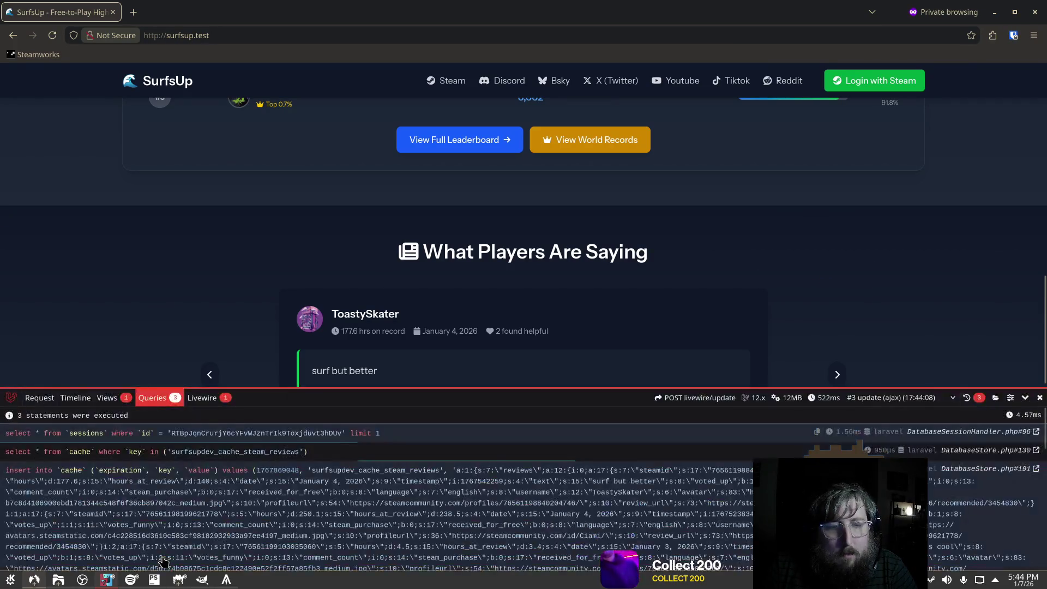
{"action": "left_click", "coordinate": [115, 396]}
{"action": "left_click", "coordinate": [884, 397]}
{"action": "left_click", "coordinate": [883, 429]}
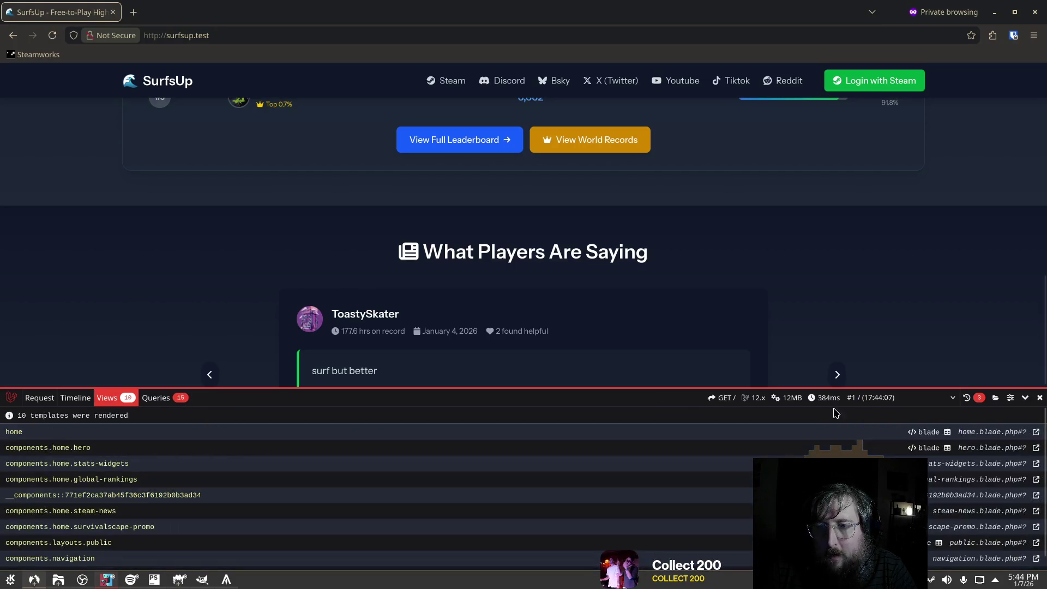
- Inspect the steam-news ajax request, close the debug bar, and close the private window
{"action": "left_click", "coordinate": [853, 397]}
{"action": "left_click", "coordinate": [854, 411]}
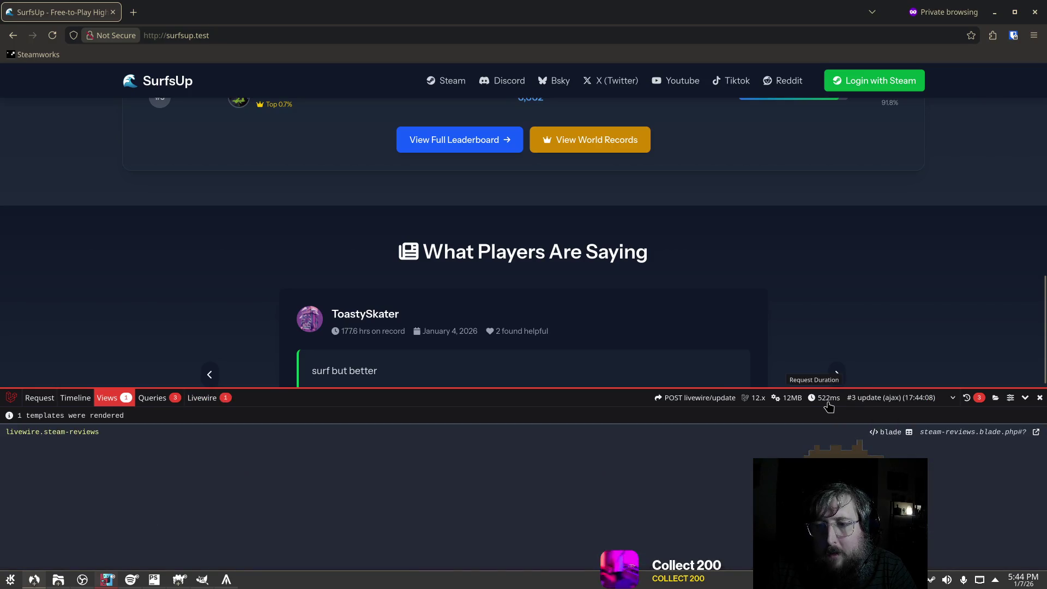
{"action": "left_click", "coordinate": [883, 398]}
{"action": "left_click", "coordinate": [884, 420]}
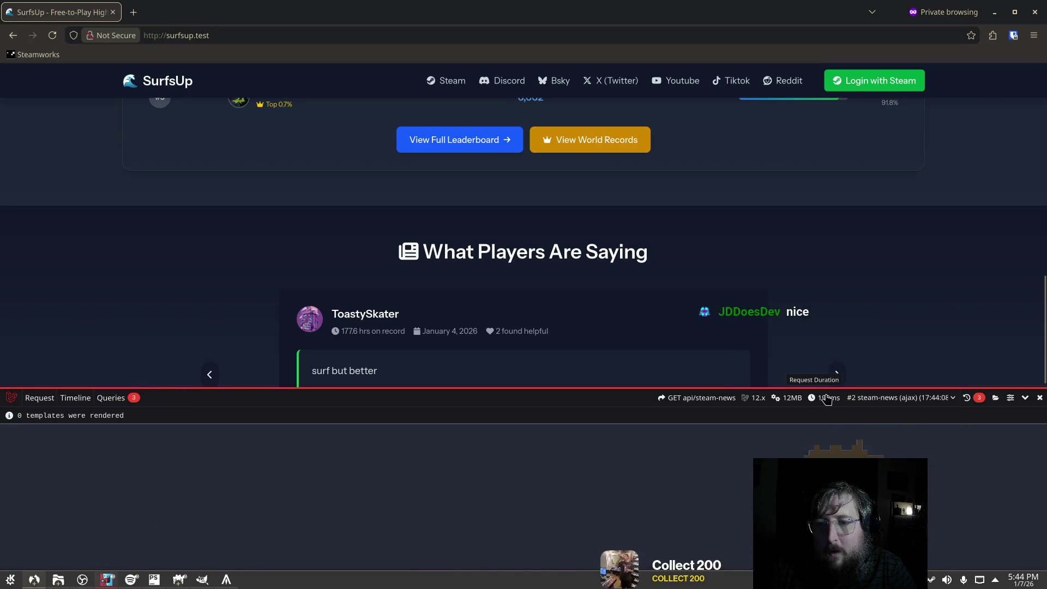
{"action": "left_click", "coordinate": [1039, 397]}
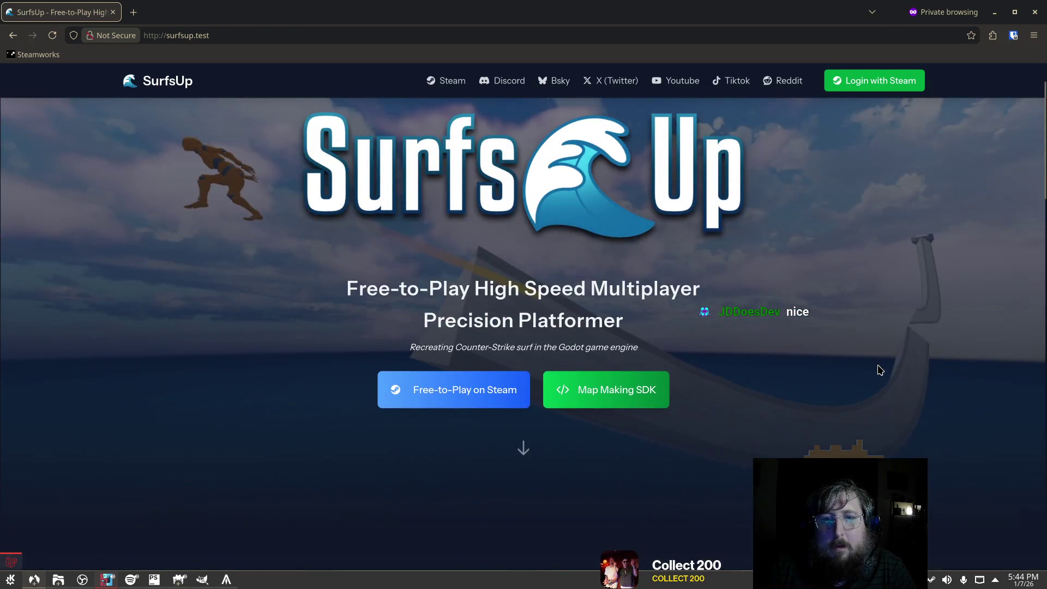
{"action": "scroll", "coordinate": [880, 370], "scroll_direction": "up", "scroll_amount": 2}
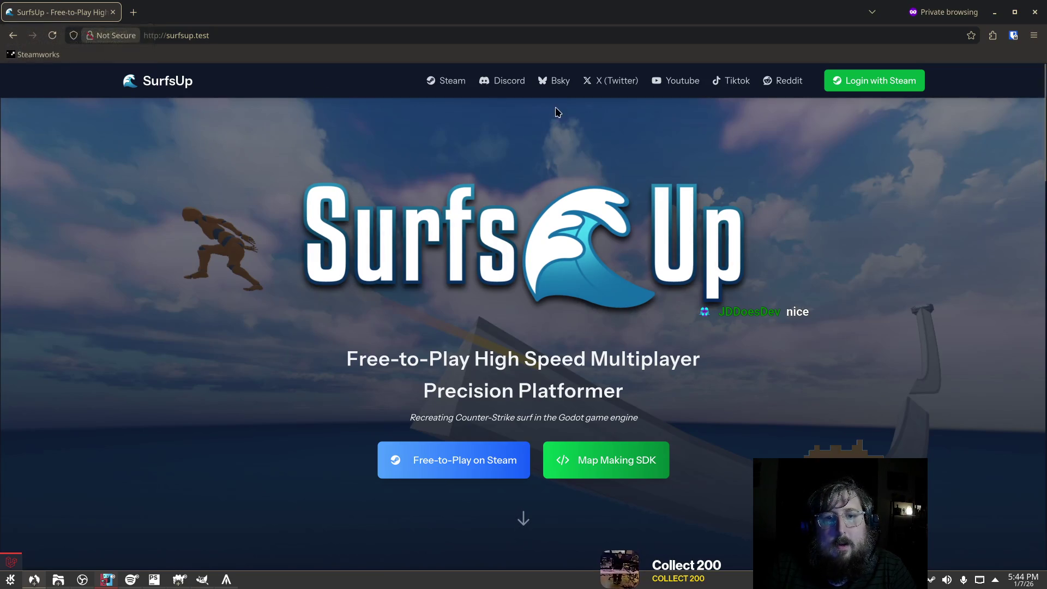
{"action": "left_click", "coordinate": [113, 13]}
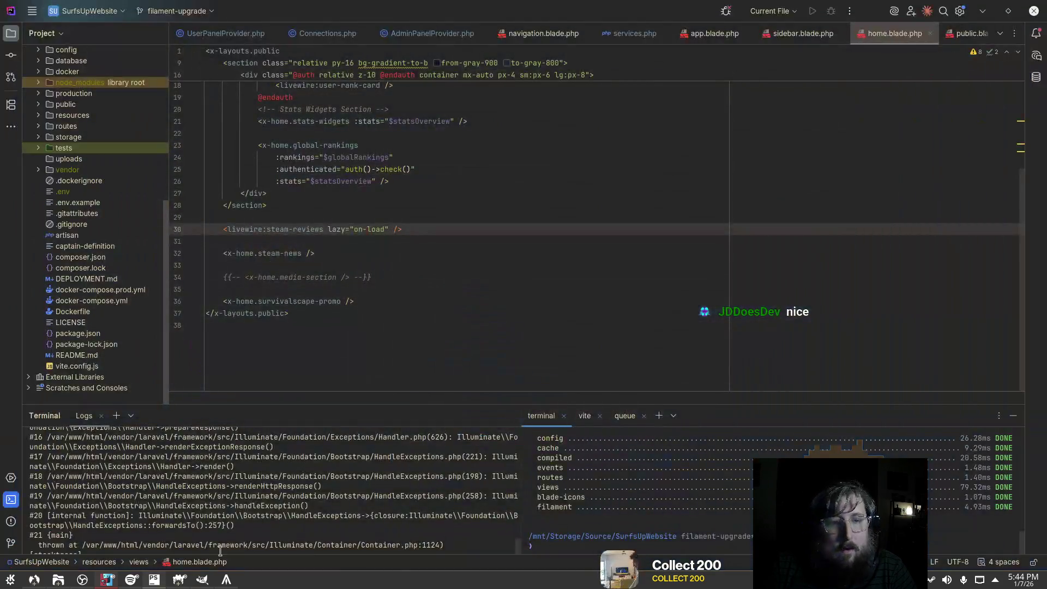
- Switch to Godot and run the SurfsUp project to its v1.2.3243 main menu
{"action": "key", "text": "alt+Tab"}
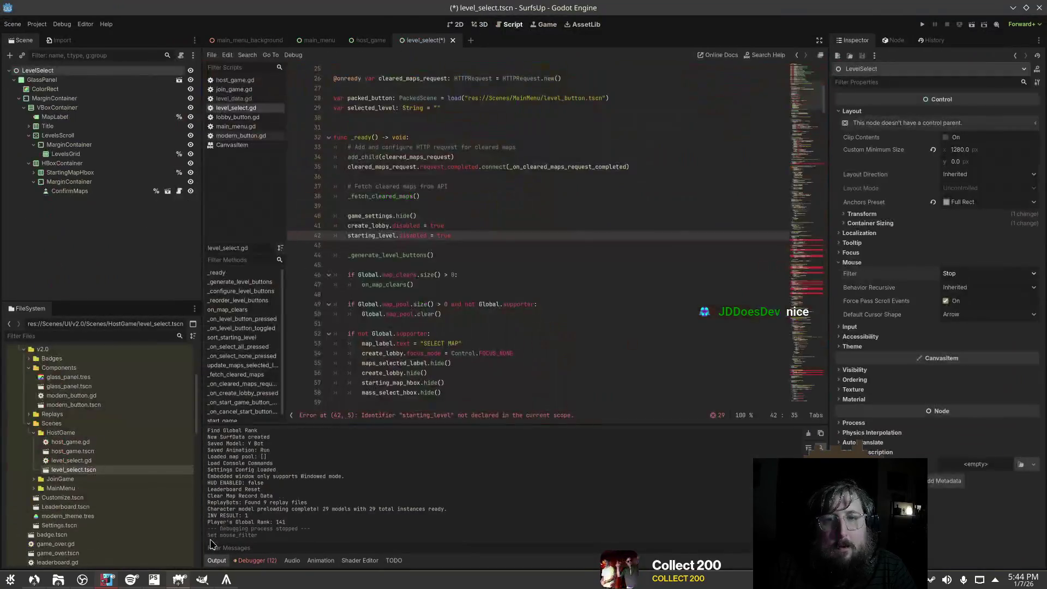
{"action": "left_click", "coordinate": [921, 24]}
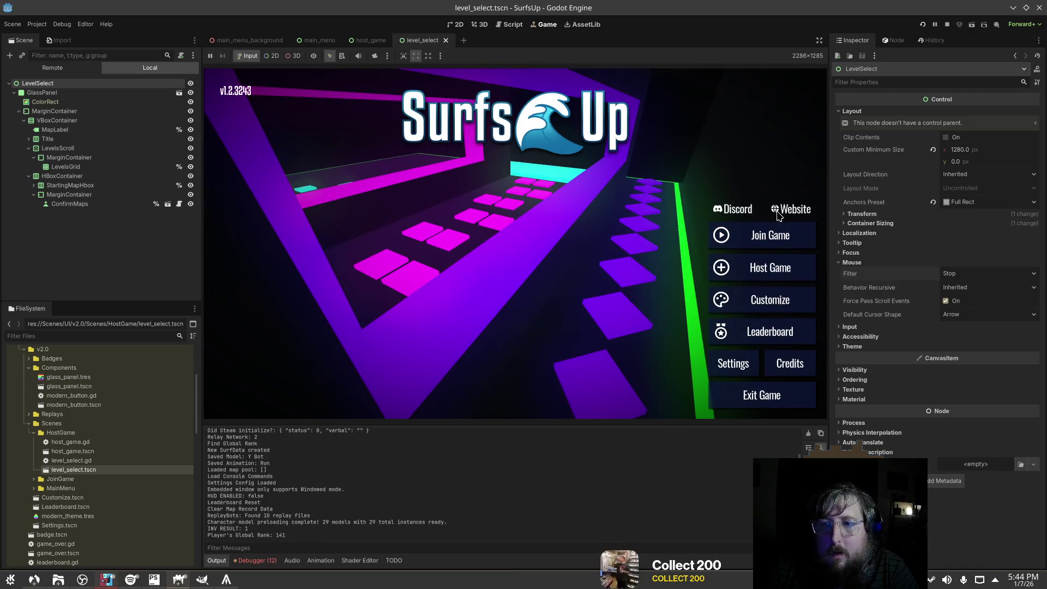
- View the in-game server browser, stop the game, and open the JoinGame scene from main_menu
{"action": "left_click", "coordinate": [768, 235]}
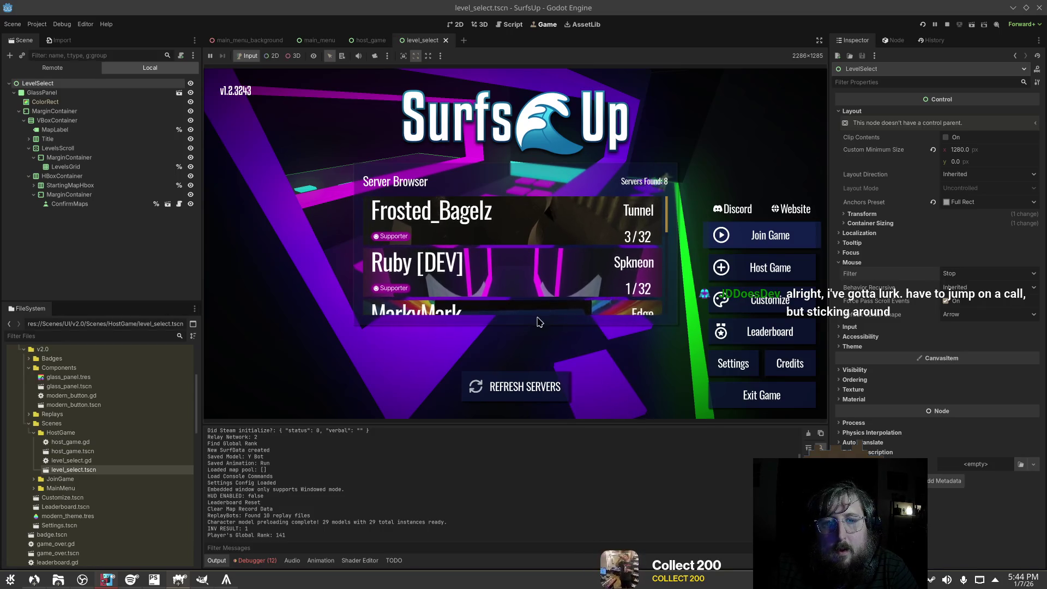
{"action": "left_click", "coordinate": [947, 24]}
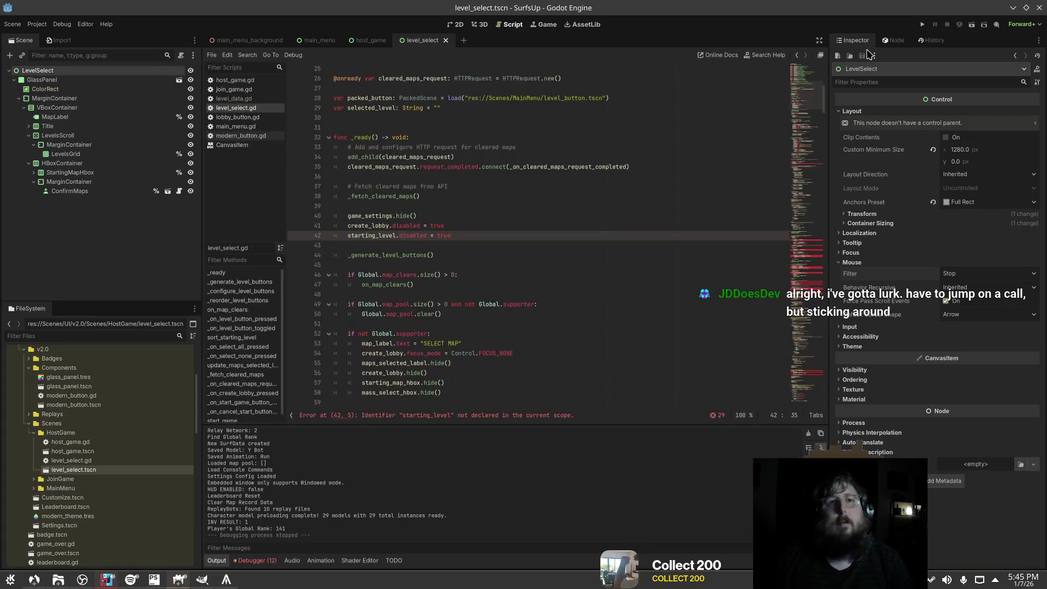
{"action": "left_click", "coordinate": [318, 40]}
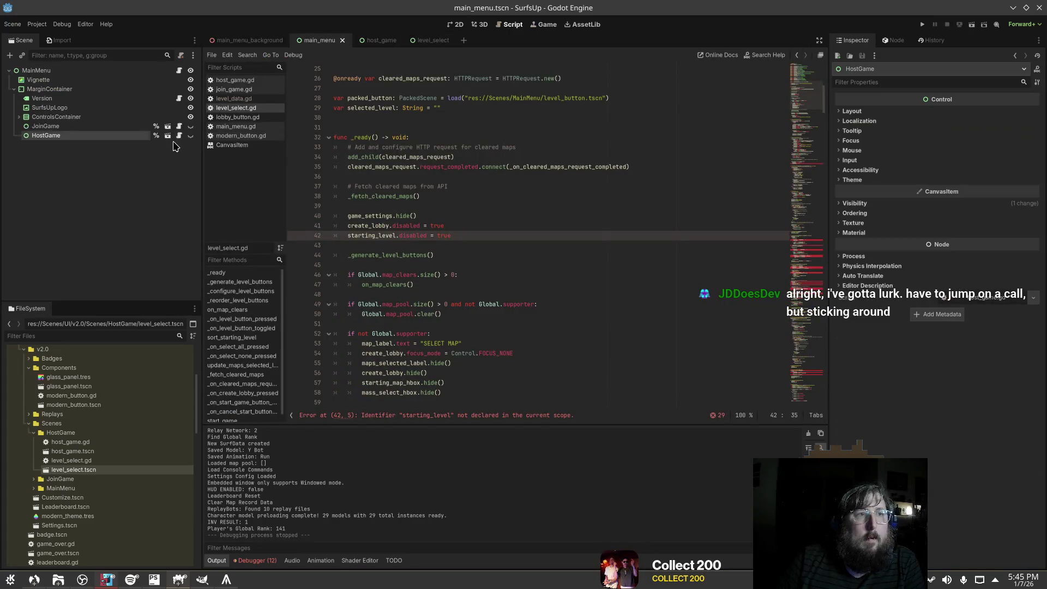
{"action": "left_click", "coordinate": [168, 127]}
- Give the join_game MainPanel a 700 px minimum height, save the scene, and run the game
{"action": "left_click", "coordinate": [456, 24]}
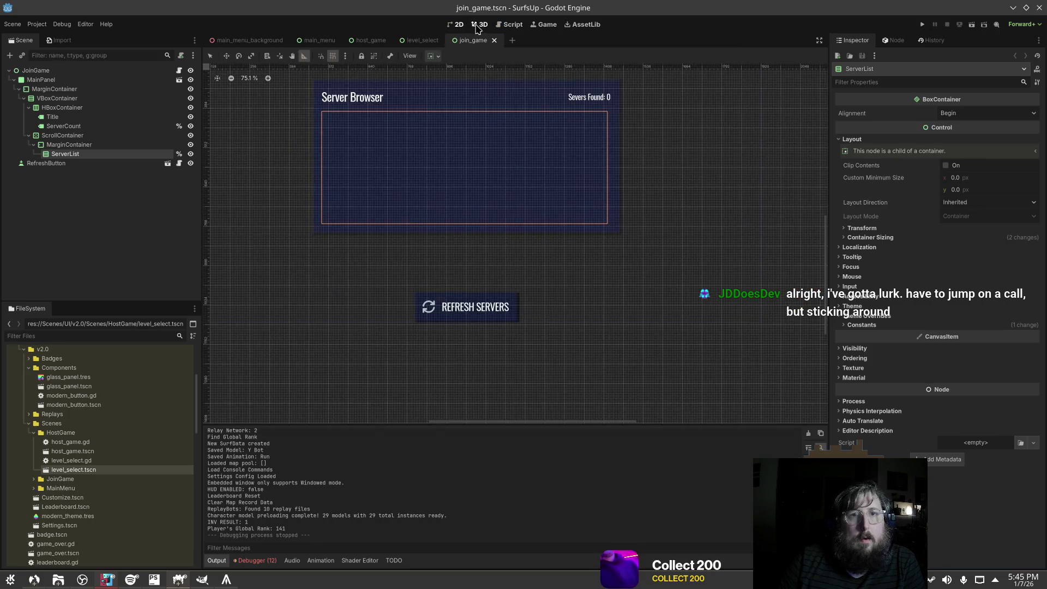
{"action": "left_click", "coordinate": [70, 80]}
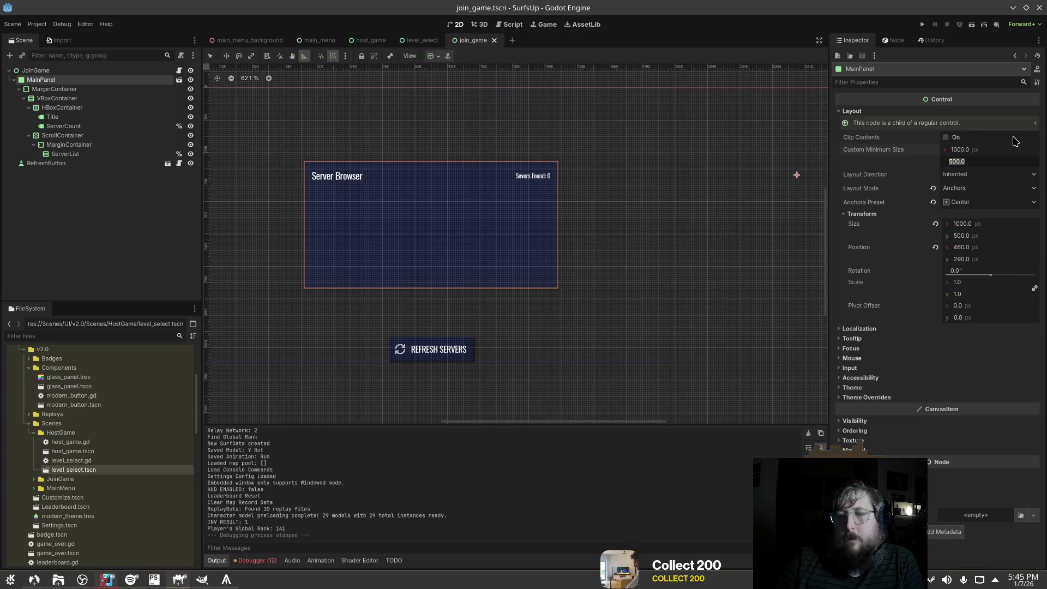
{"action": "type", "text": "0"}
{"action": "key", "text": "Return"}
{"action": "key", "text": "ctrl+s"}
{"action": "left_click", "coordinate": [921, 24]}
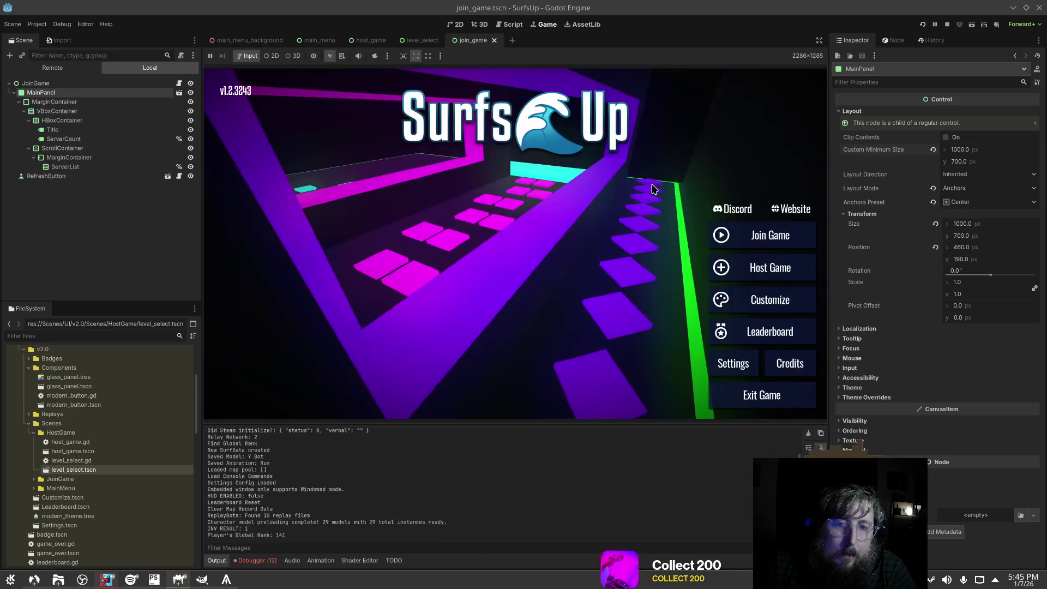
- Check the Join Game server list and Host Game panel in-game, then stop and open host_game
{"action": "left_click", "coordinate": [733, 239]}
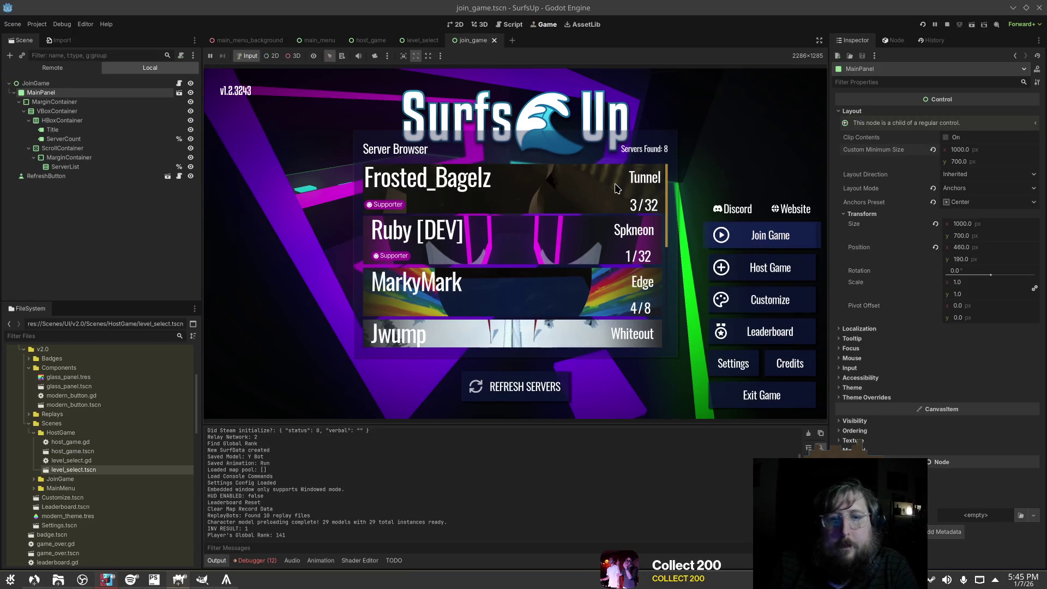
{"action": "scroll", "coordinate": [615, 188], "scroll_direction": "down", "scroll_amount": 2}
{"action": "scroll", "coordinate": [578, 300], "scroll_direction": "down", "scroll_amount": 3}
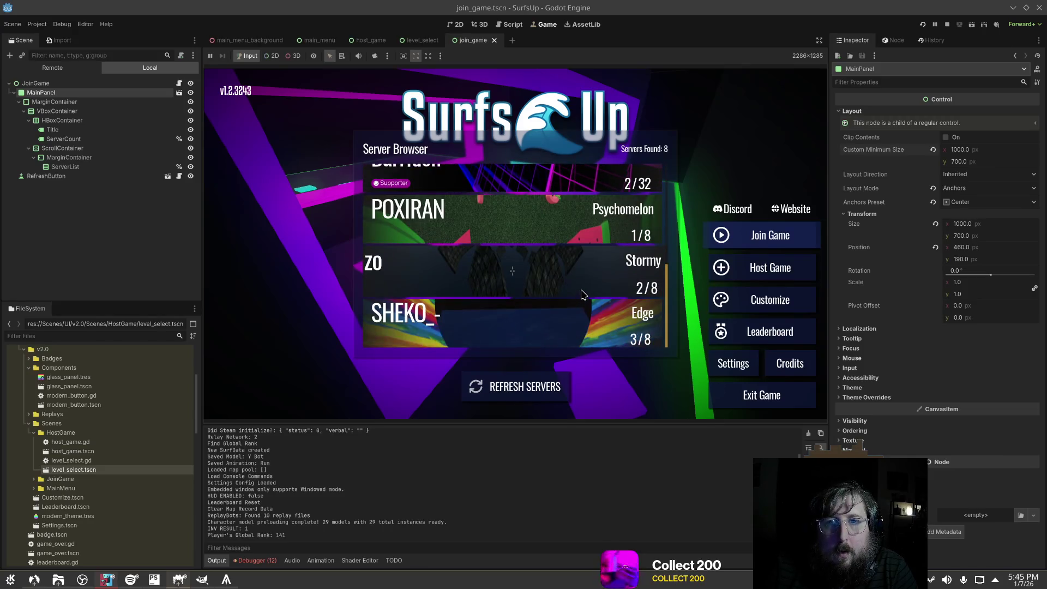
{"action": "scroll", "coordinate": [582, 294], "scroll_direction": "up", "scroll_amount": 5}
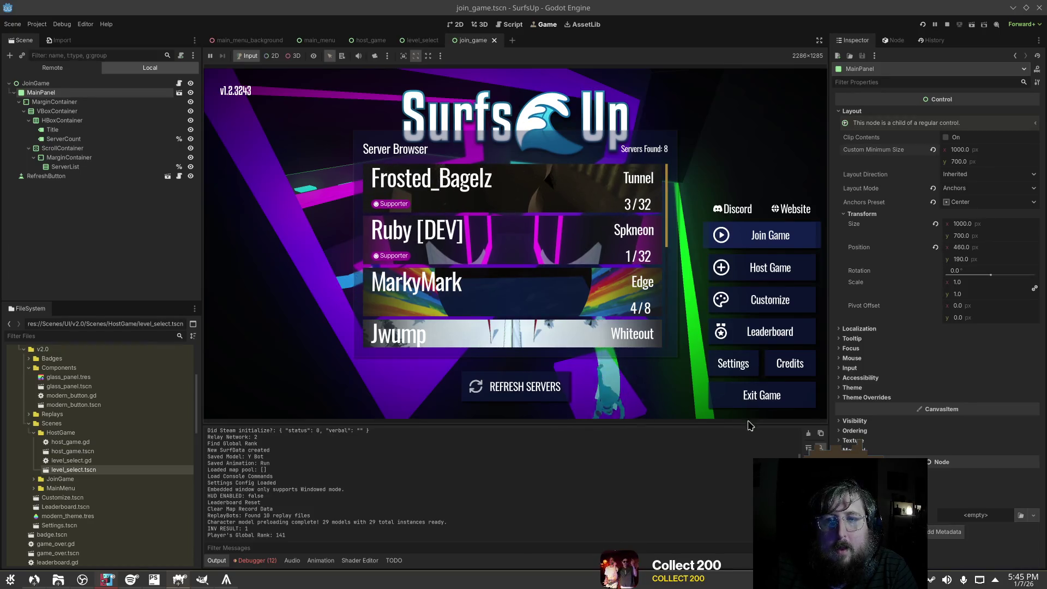
{"action": "left_click", "coordinate": [760, 276]}
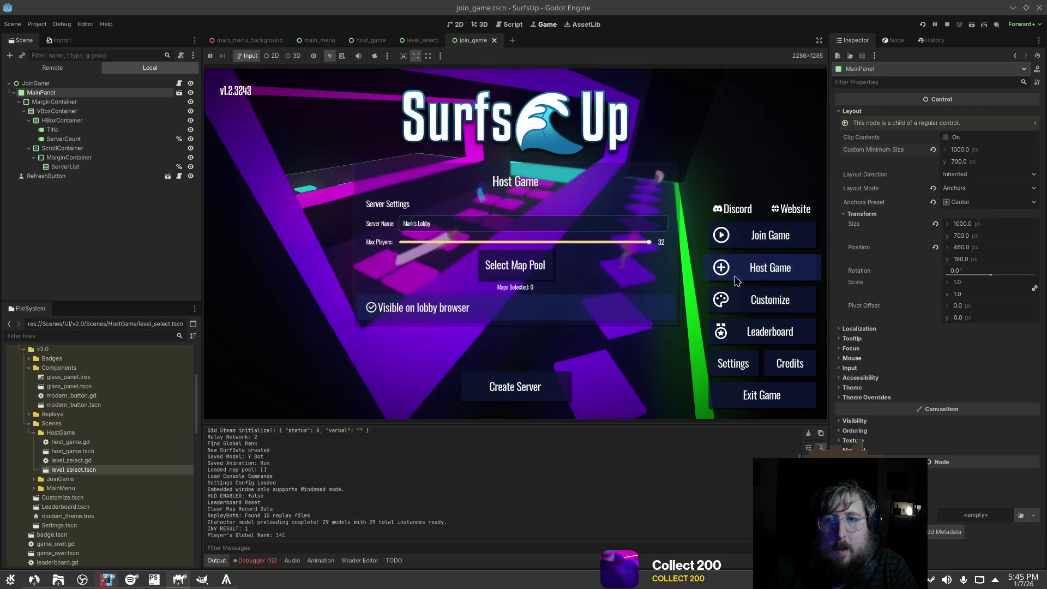
{"action": "key", "text": "F8"}
{"action": "left_click", "coordinate": [370, 41]}
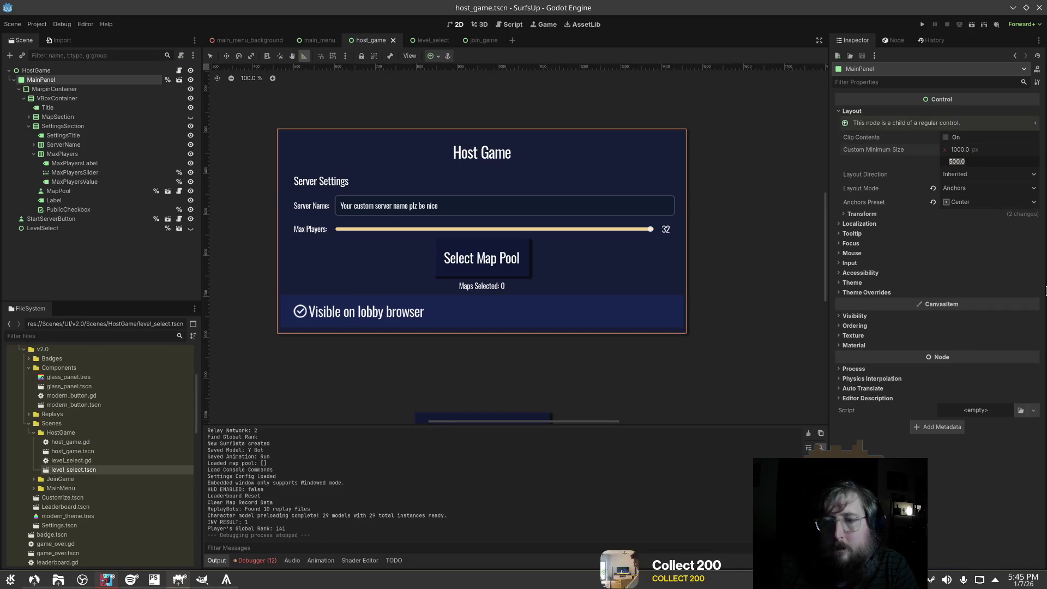
{"action": "type", "text": "700"}
- Set the Host Game MainPanel minimum height to 700 and review its child nodes
{"action": "key", "text": "Return"}
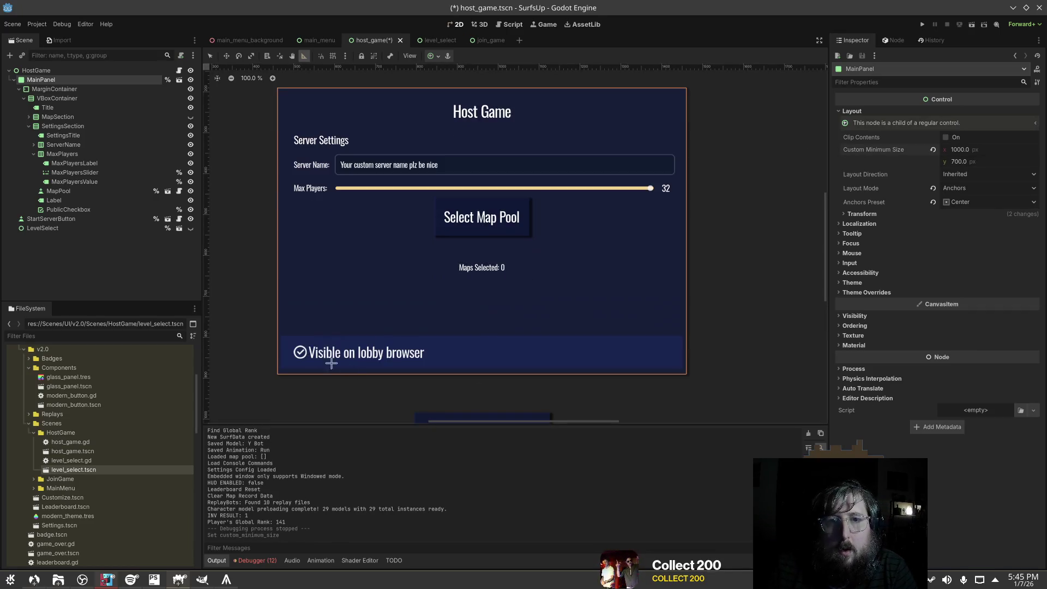
{"action": "left_click", "coordinate": [86, 98]}
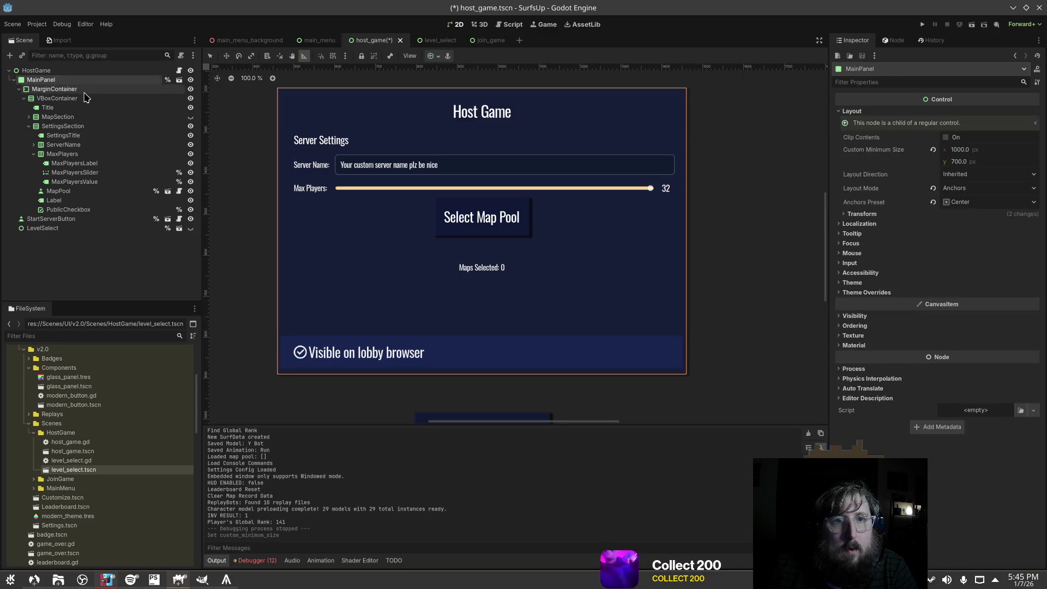
{"action": "left_click", "coordinate": [84, 90]}
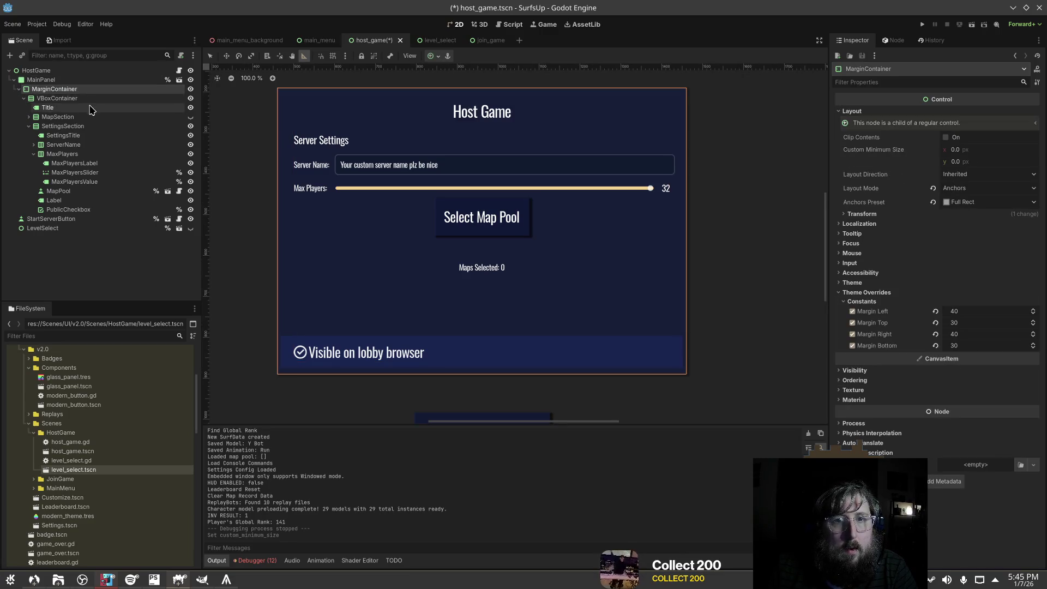
{"action": "left_click", "coordinate": [90, 98]}
{"action": "left_click", "coordinate": [94, 126]}
{"action": "left_click", "coordinate": [97, 135]}
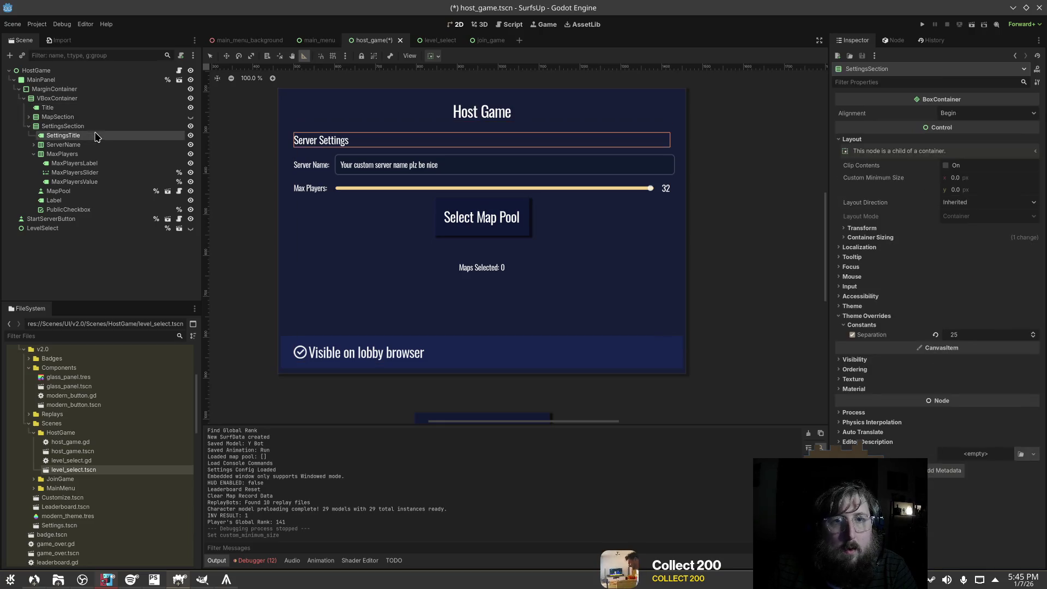
{"action": "left_click", "coordinate": [104, 145]}
{"action": "left_click", "coordinate": [105, 153]}
{"action": "left_click", "coordinate": [106, 163]}
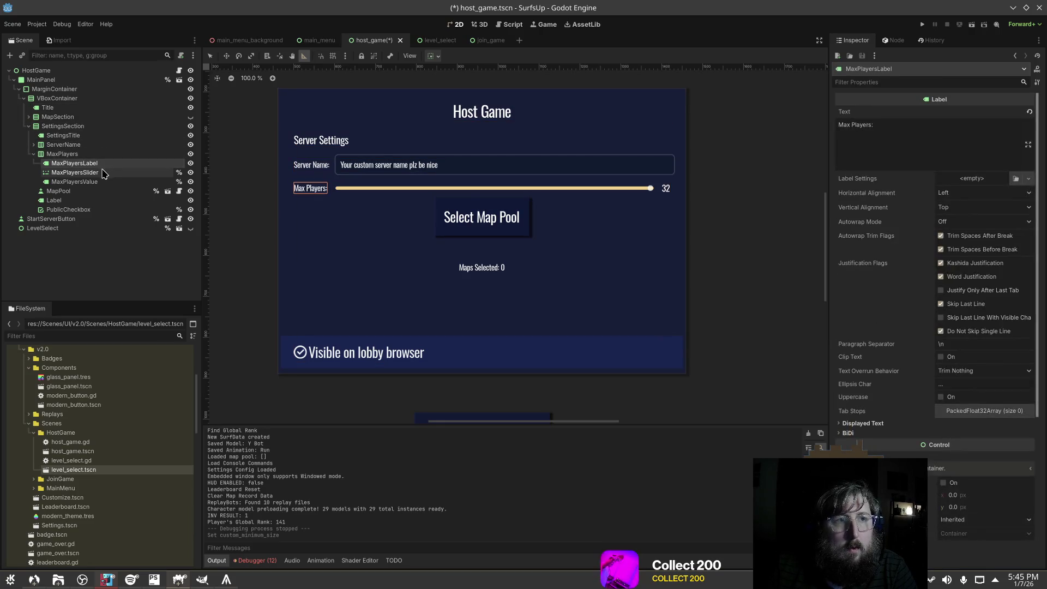
- Set MapPool to vertical Center with Expand, and the Maps Selected label to vertical Top without Expand
{"action": "left_click", "coordinate": [60, 191]}
{"action": "left_click", "coordinate": [432, 56]}
{"action": "left_click", "coordinate": [452, 128]}
{"action": "left_click", "coordinate": [476, 141]}
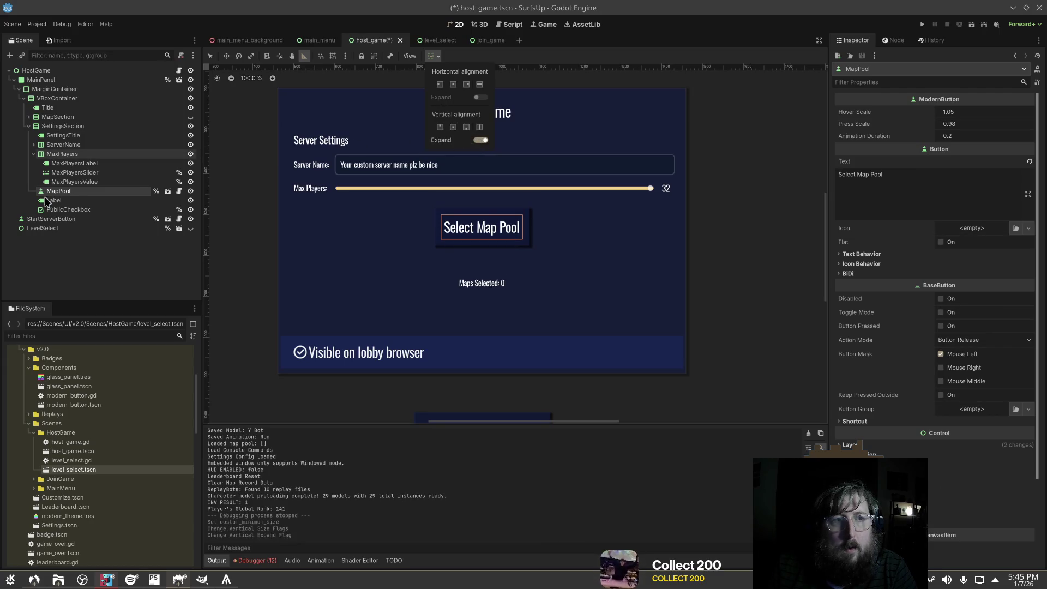
{"action": "left_click", "coordinate": [60, 200]}
{"action": "left_click", "coordinate": [432, 56]}
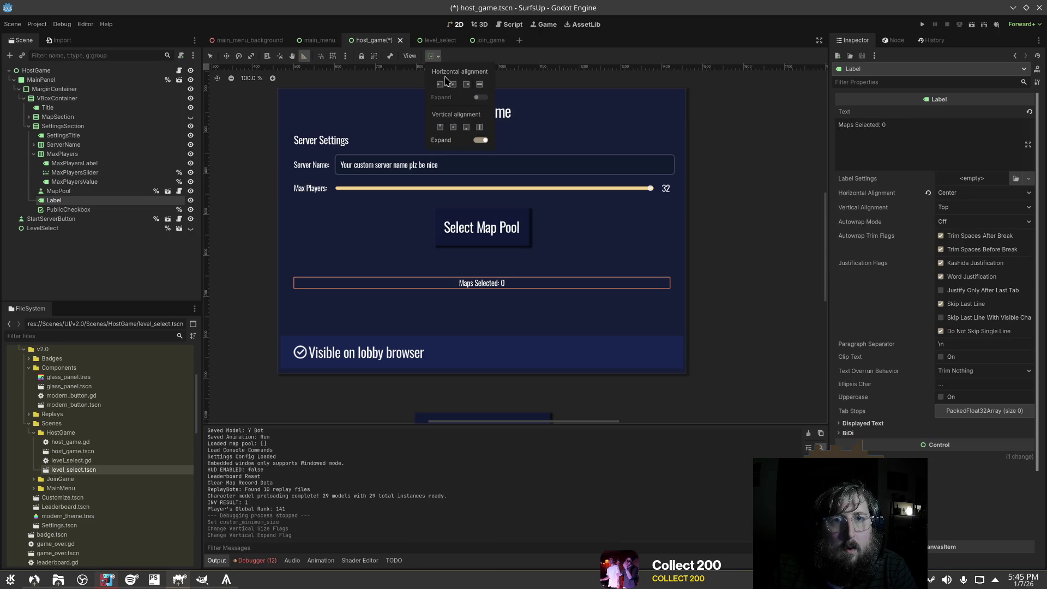
{"action": "left_click", "coordinate": [481, 141]}
{"action": "left_click", "coordinate": [440, 128]}
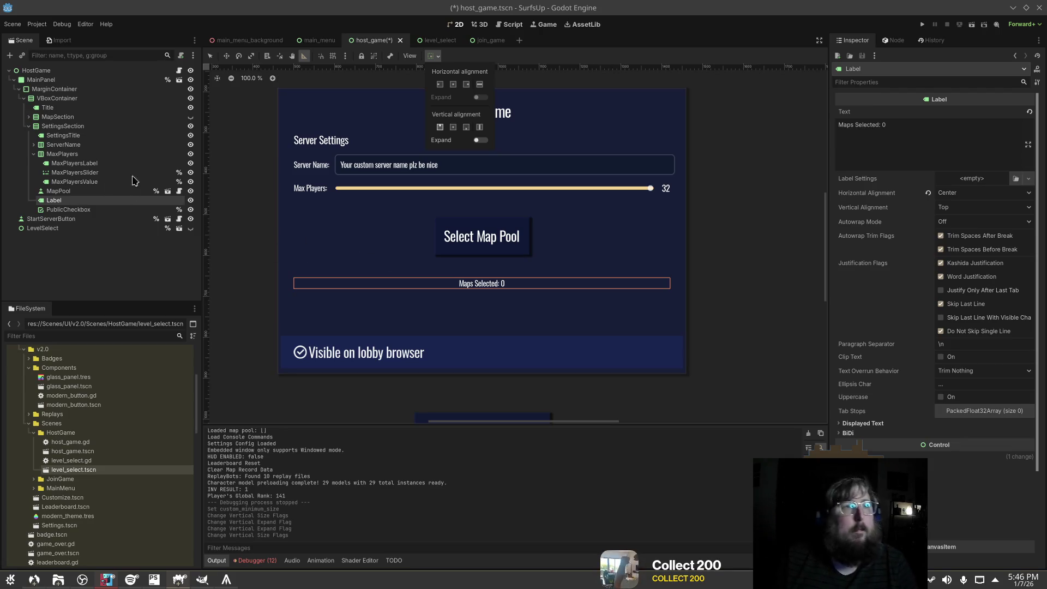
- Add a VBoxContainer child under SettingsSection
{"action": "left_click", "coordinate": [76, 126]}
{"action": "key", "text": "ctrl+a"}
{"action": "type", "text": "vbox"}
{"action": "key", "text": "Return"}
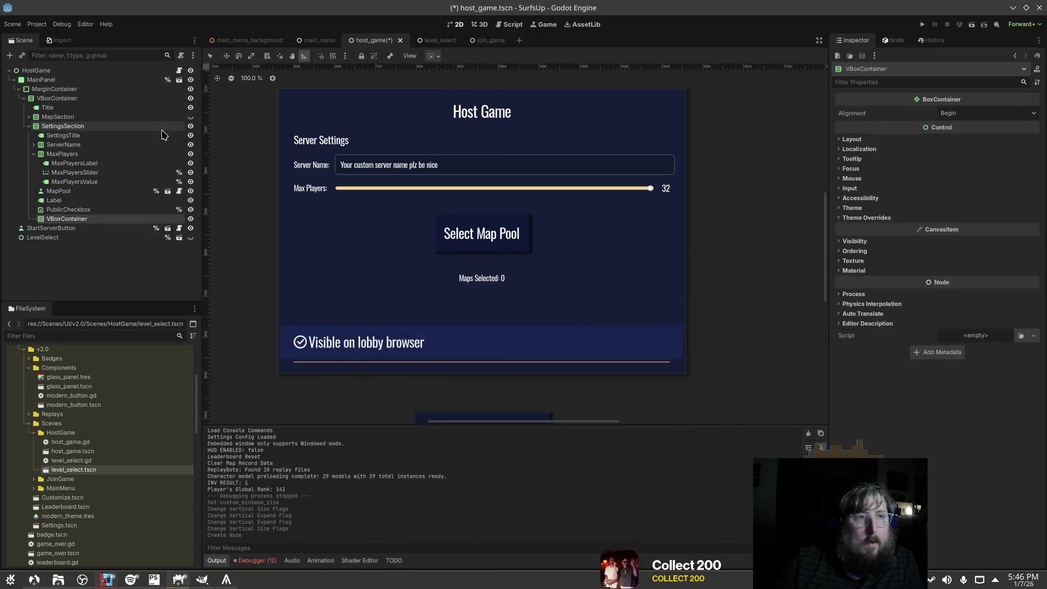
- Rename the label to MapCount and move MapPool and MapCount into the new VBoxContainer
{"action": "left_click_drag", "start_coordinate": [81, 219], "coordinate": [85, 192]}
{"action": "type", "text": "MapCount"}
{"action": "key", "text": "Return"}
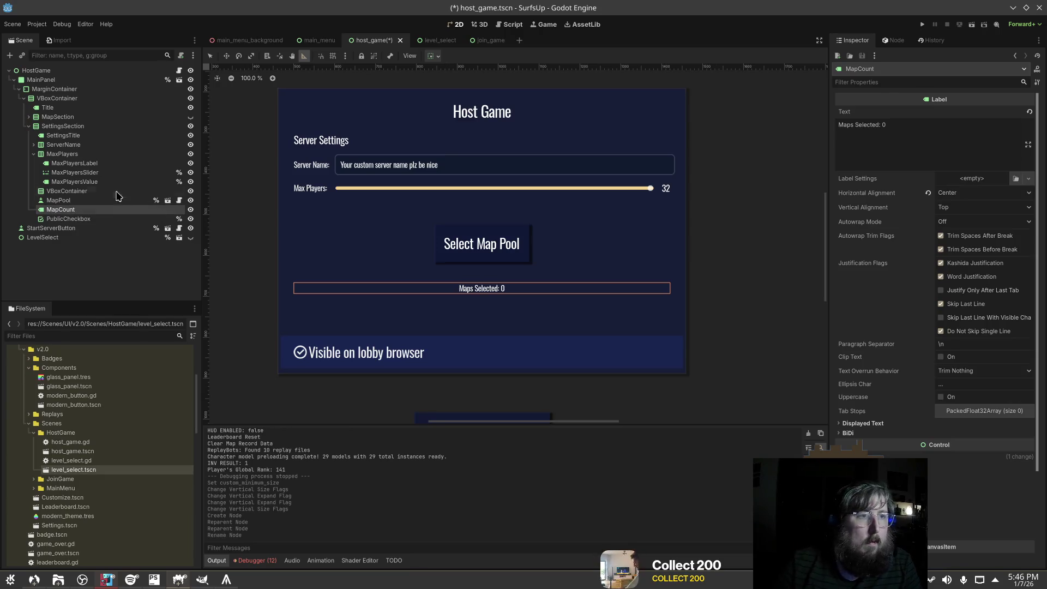
{"action": "left_click", "coordinate": [57, 200], "text": "shift"}
{"action": "left_click_drag", "start_coordinate": [58, 200], "coordinate": [61, 192]}
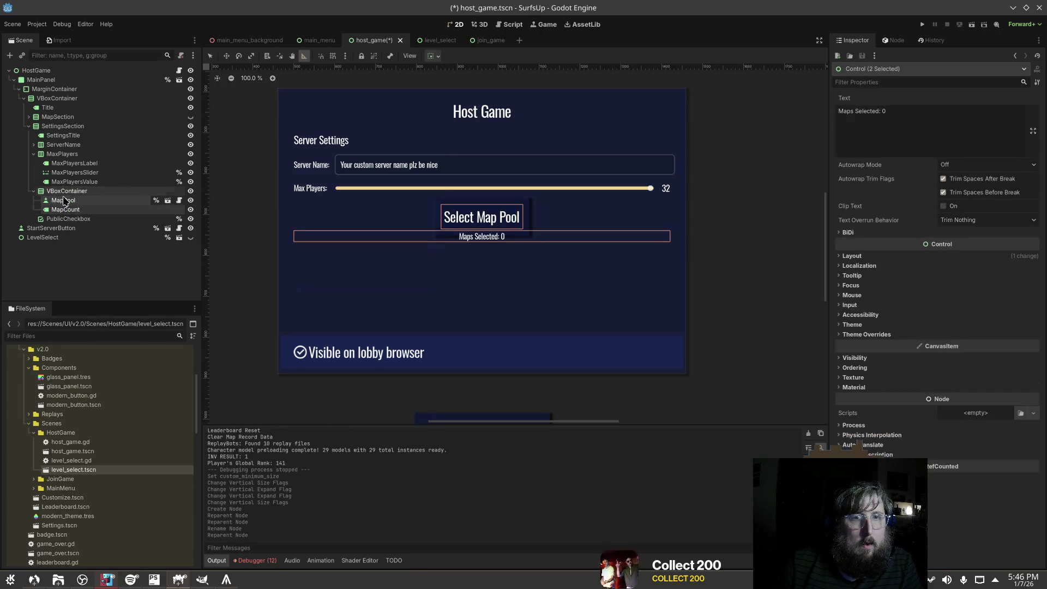
- Set the VBoxContainer to expand vertically, trying its separation override but leaving it off
{"action": "left_click", "coordinate": [94, 192]}
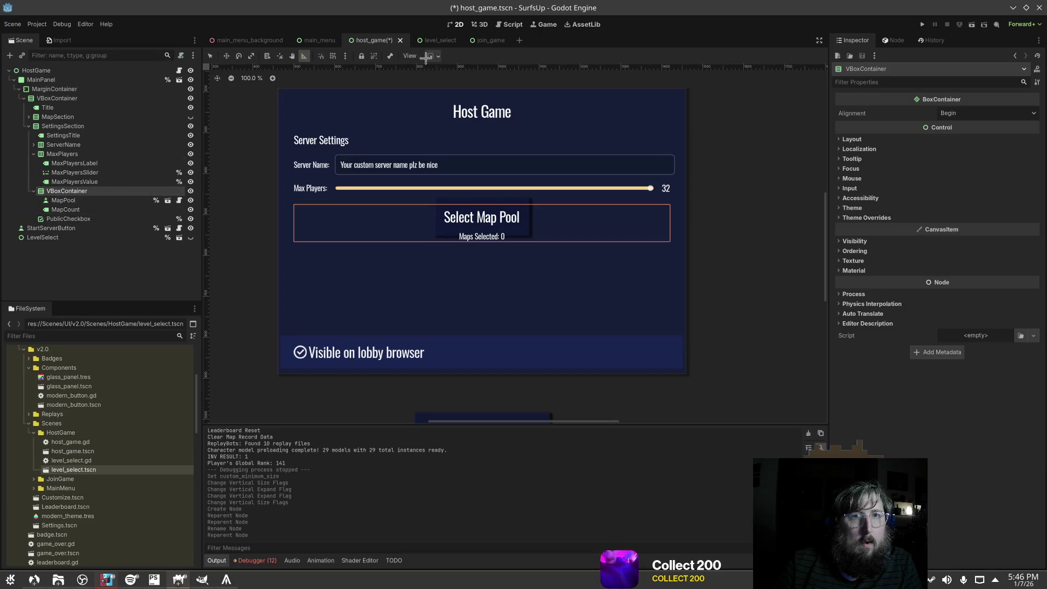
{"action": "left_click", "coordinate": [432, 57]}
{"action": "left_click", "coordinate": [480, 140]}
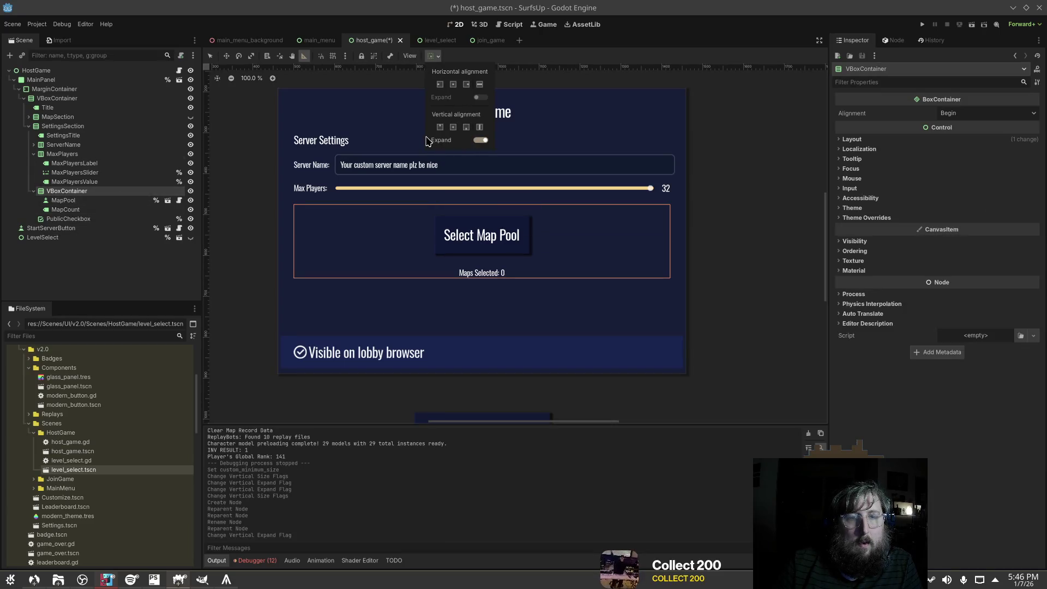
{"action": "left_click", "coordinate": [121, 203]}
{"action": "left_click", "coordinate": [121, 203]}
{"action": "left_click", "coordinate": [116, 193]}
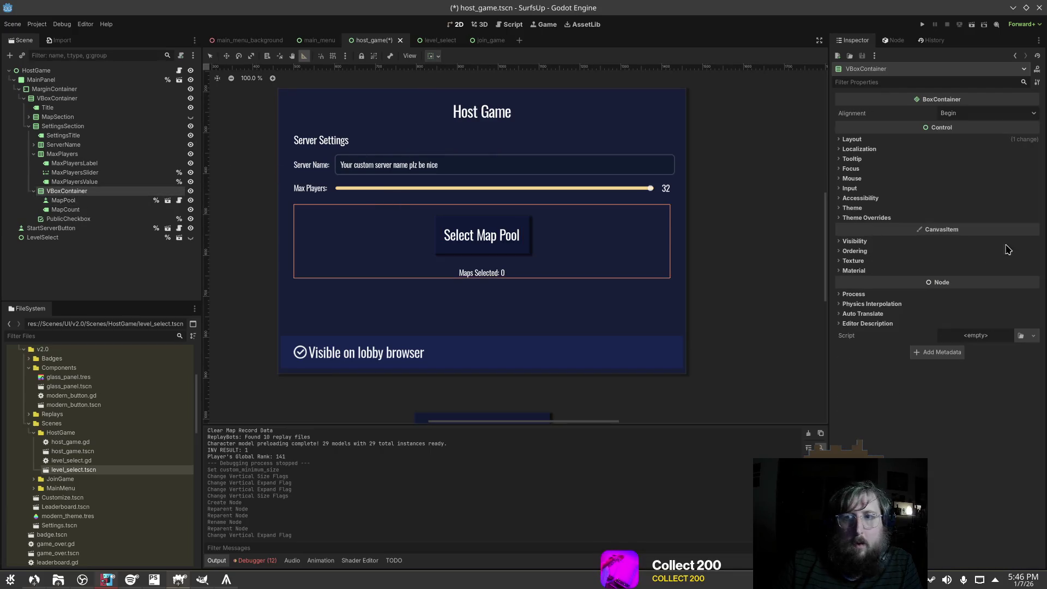
{"action": "left_click", "coordinate": [875, 217]}
{"action": "left_click", "coordinate": [859, 227]}
{"action": "left_click", "coordinate": [852, 236]}
{"action": "left_click", "coordinate": [853, 237]}
- Set MapCount to horizontal Shrink Center with vertical Expand, and open modern_button.tscn
{"action": "left_click", "coordinate": [71, 209]}
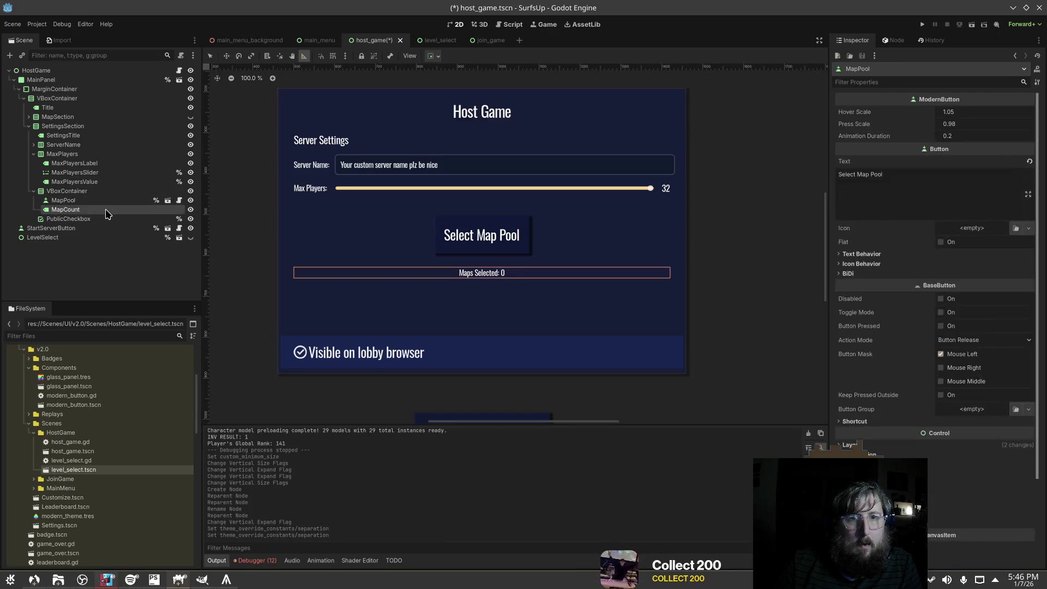
{"action": "left_click", "coordinate": [433, 55]}
{"action": "left_click", "coordinate": [453, 84]}
{"action": "left_click", "coordinate": [443, 130]}
{"action": "left_click", "coordinate": [481, 141]}
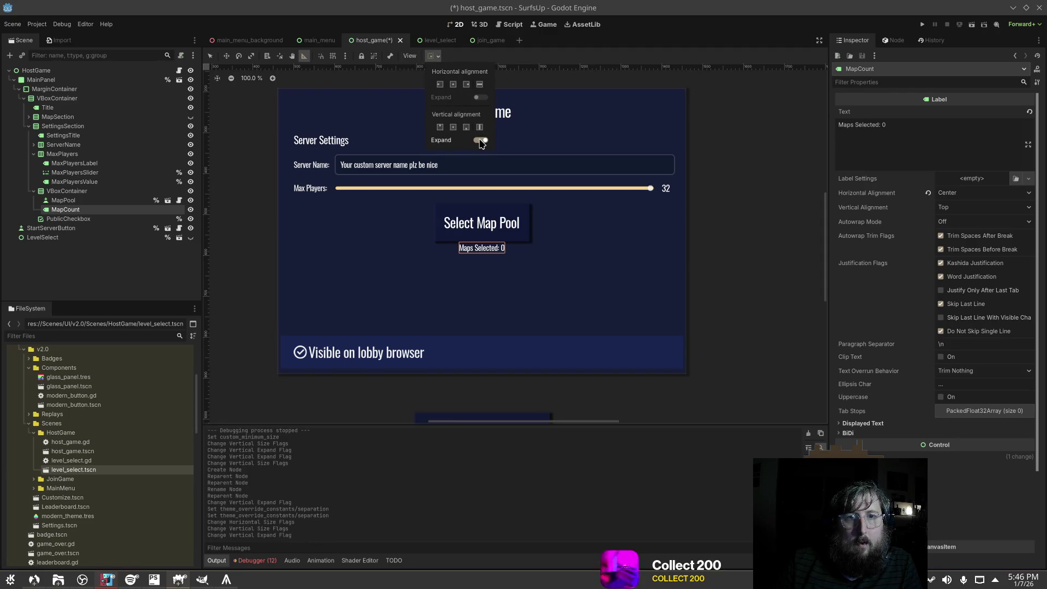
{"action": "left_click", "coordinate": [167, 200]}
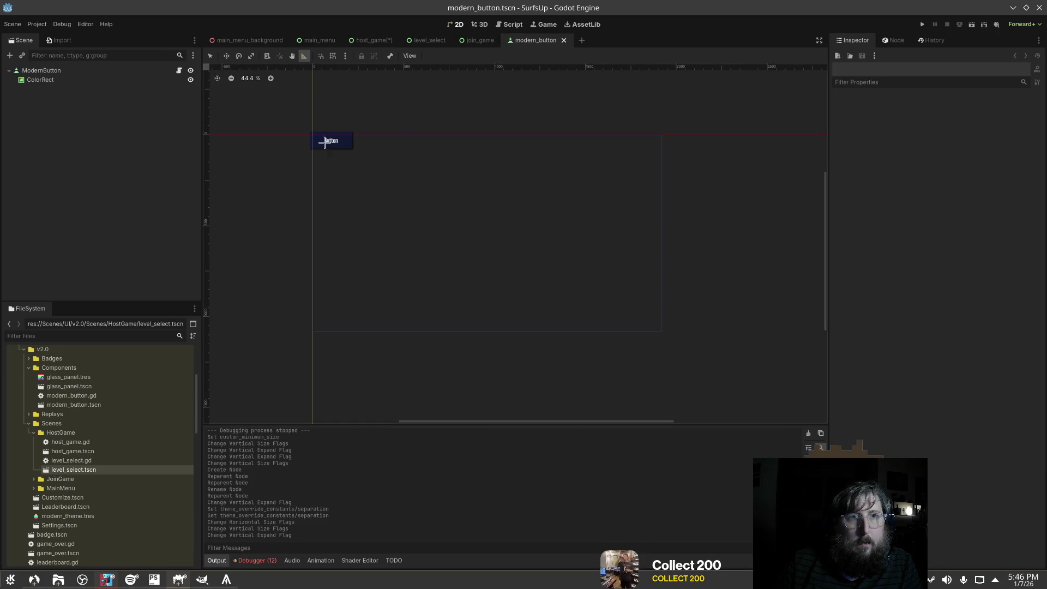
- Back in host_game, set the map pool VBoxContainer to vertical Shrink Center
{"action": "left_click", "coordinate": [480, 41]}
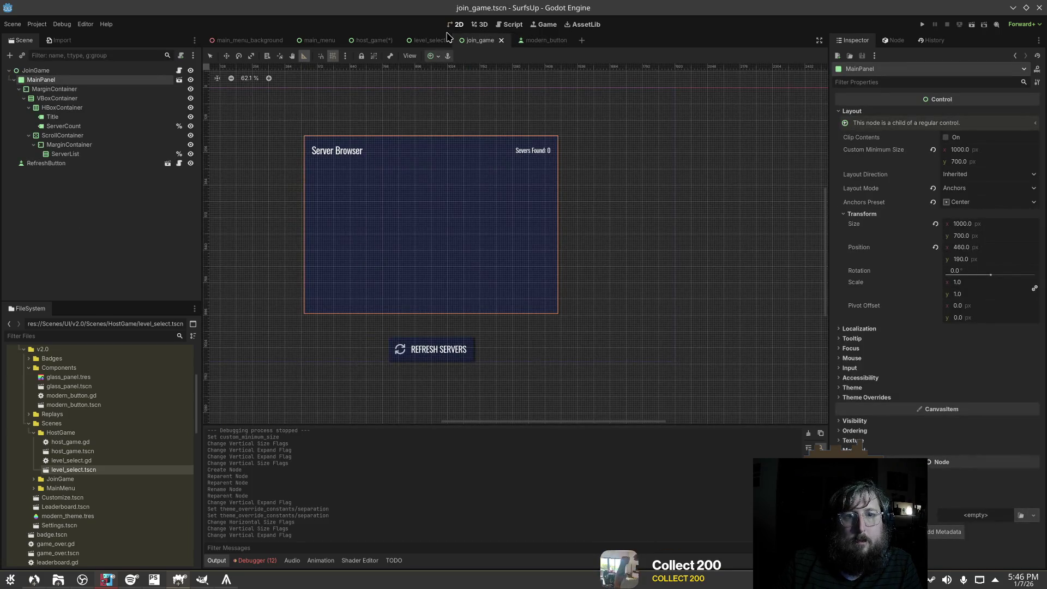
{"action": "left_click", "coordinate": [483, 25]}
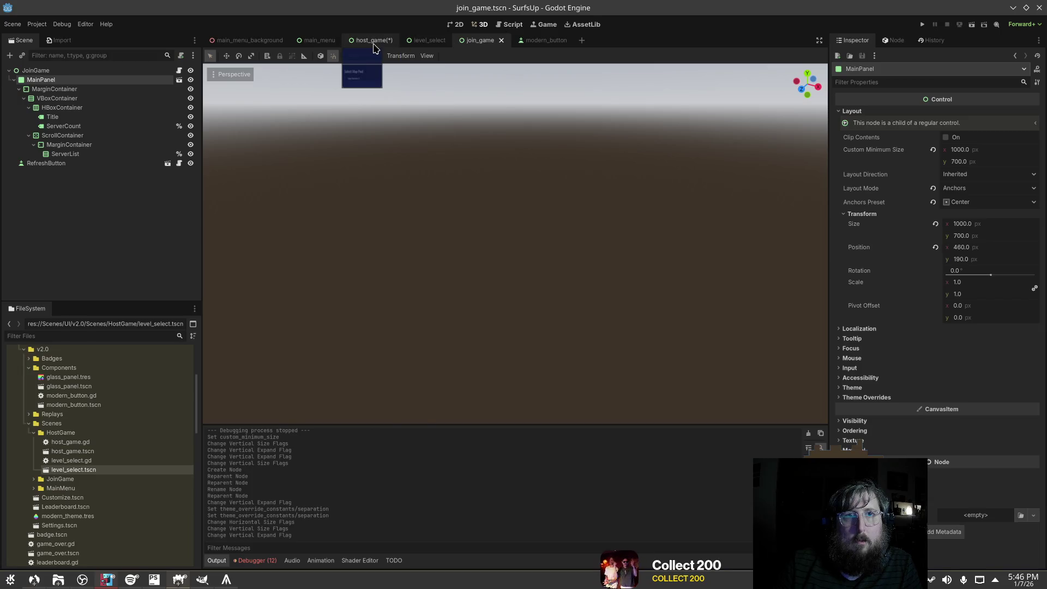
{"action": "left_click", "coordinate": [374, 40]}
{"action": "left_click", "coordinate": [66, 190]}
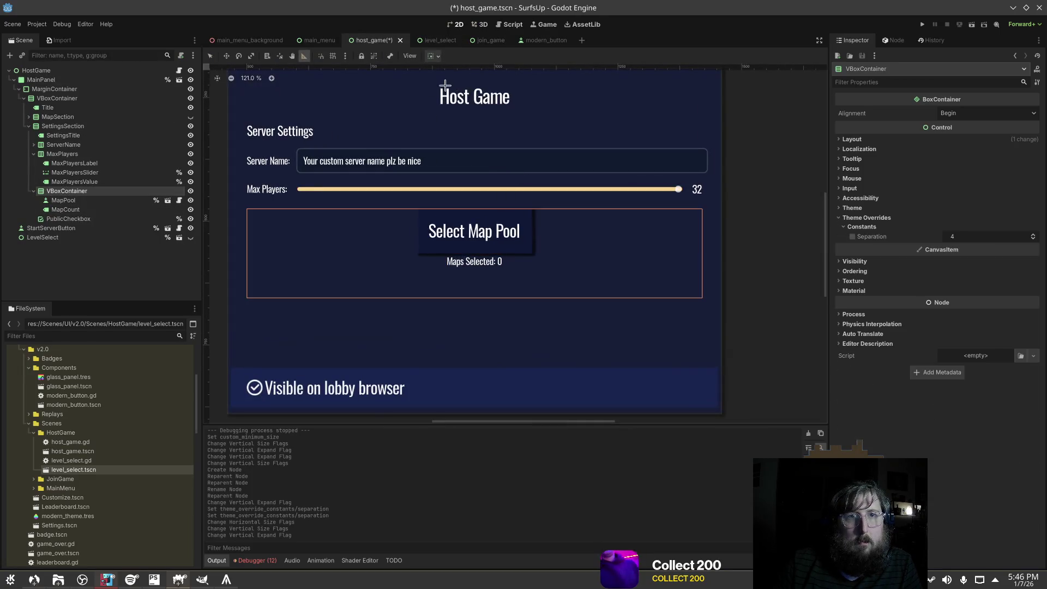
{"action": "left_click", "coordinate": [431, 56]}
{"action": "left_click", "coordinate": [452, 128]}
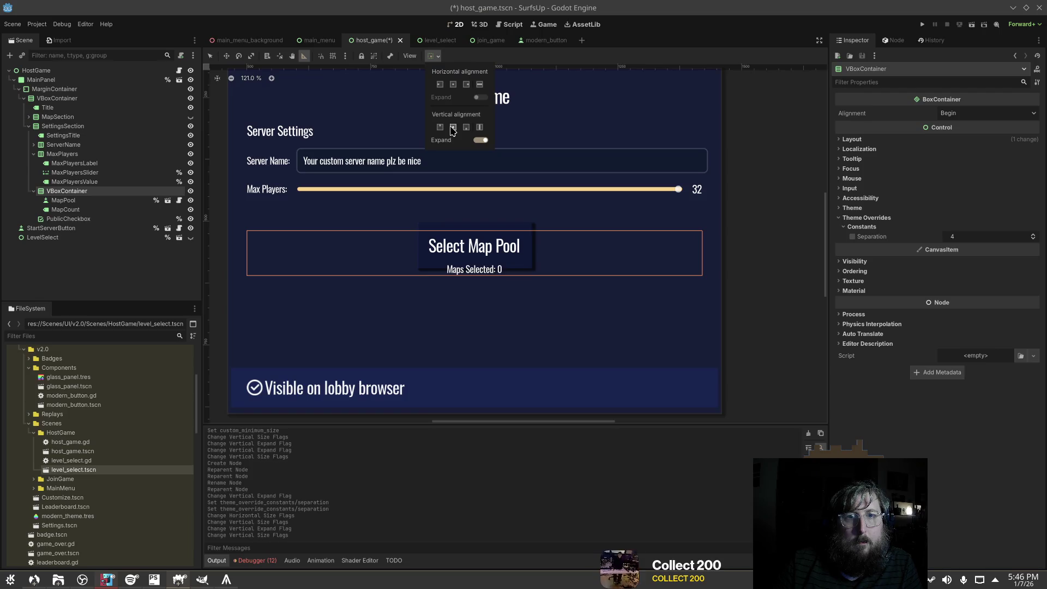
- Toggle MapCount's vertical expand, then keep the container centred vertically without expanding
{"action": "left_click", "coordinate": [90, 210]}
{"action": "left_click", "coordinate": [438, 57]}
{"action": "left_click", "coordinate": [476, 141]}
{"action": "left_click", "coordinate": [479, 140]}
{"action": "left_click", "coordinate": [479, 141]}
{"action": "left_click", "coordinate": [115, 192]}
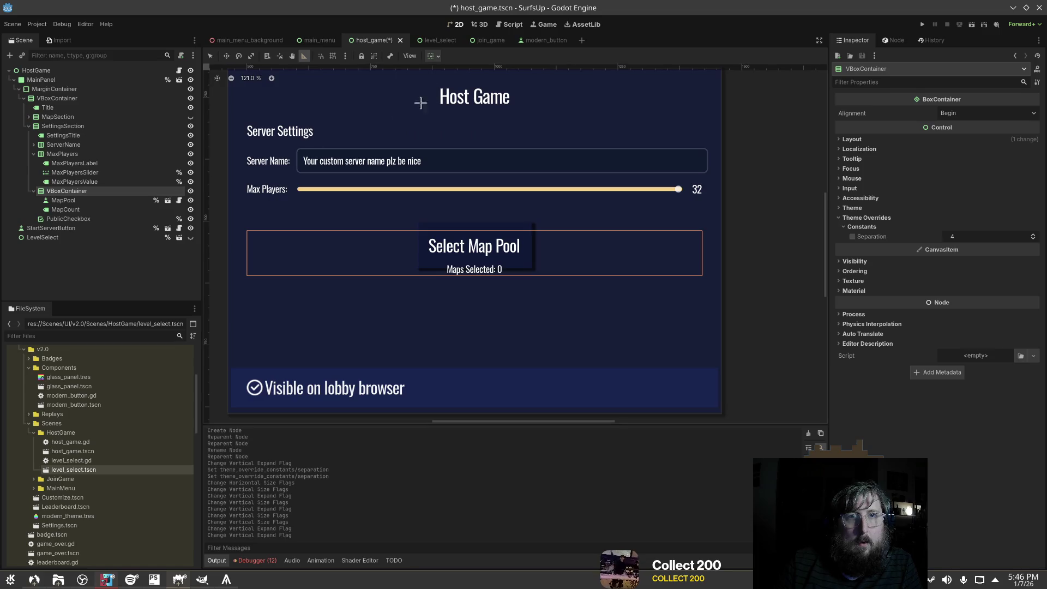
{"action": "left_click", "coordinate": [433, 56]}
{"action": "left_click", "coordinate": [479, 129]}
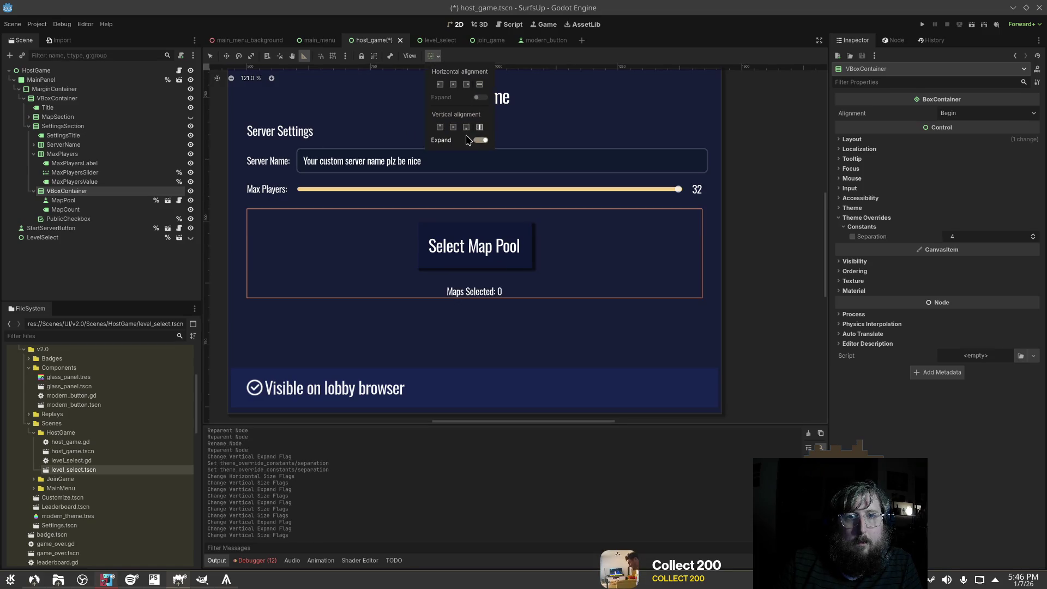
{"action": "left_click", "coordinate": [453, 129]}
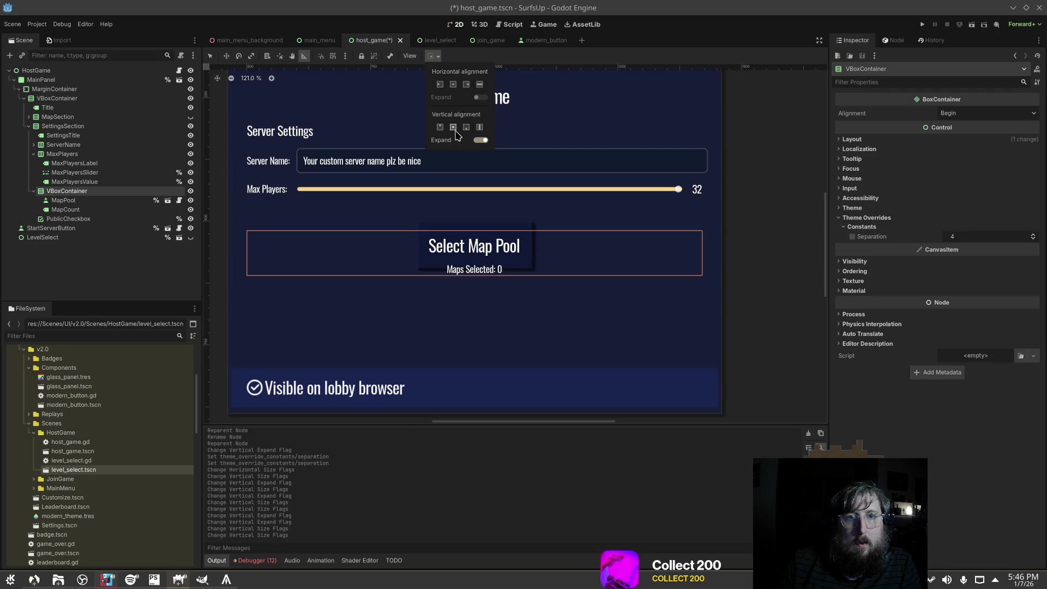
{"action": "left_click", "coordinate": [87, 188]}
{"action": "left_click", "coordinate": [76, 181]}
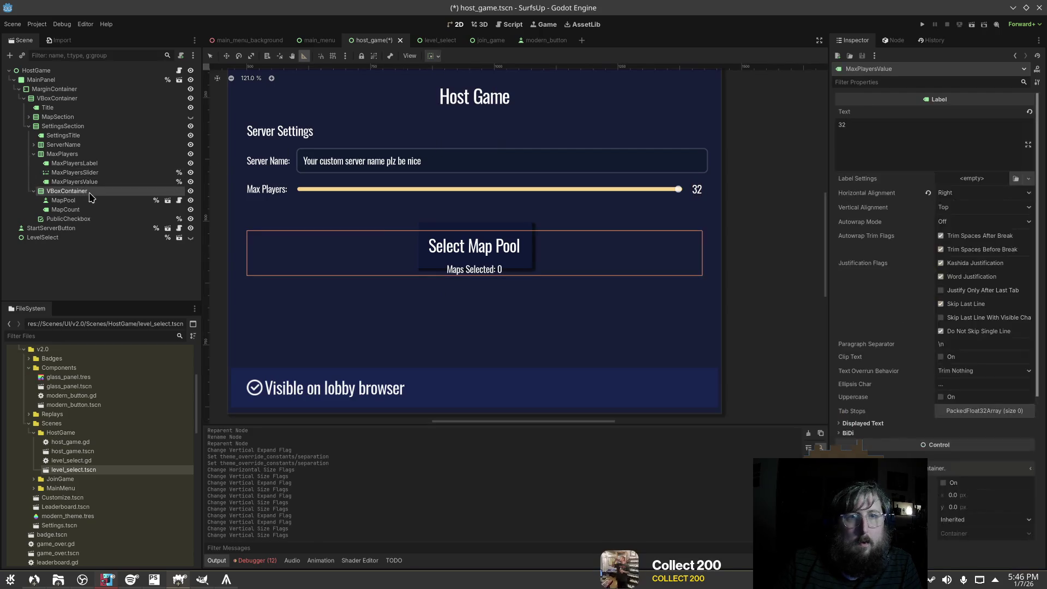
{"action": "left_click", "coordinate": [90, 192]}
- Enable the VBoxContainer's Separation override and set it to 25
{"action": "left_click", "coordinate": [852, 236]}
{"action": "left_click", "coordinate": [952, 236]}
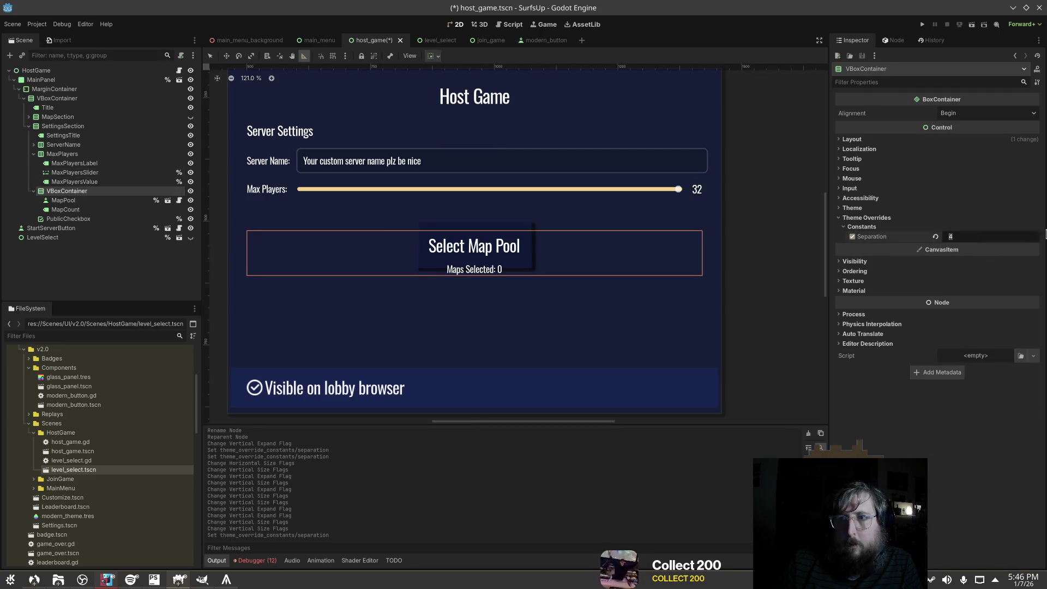
{"action": "type", "text": "25"}
{"action": "key", "text": "Return"}
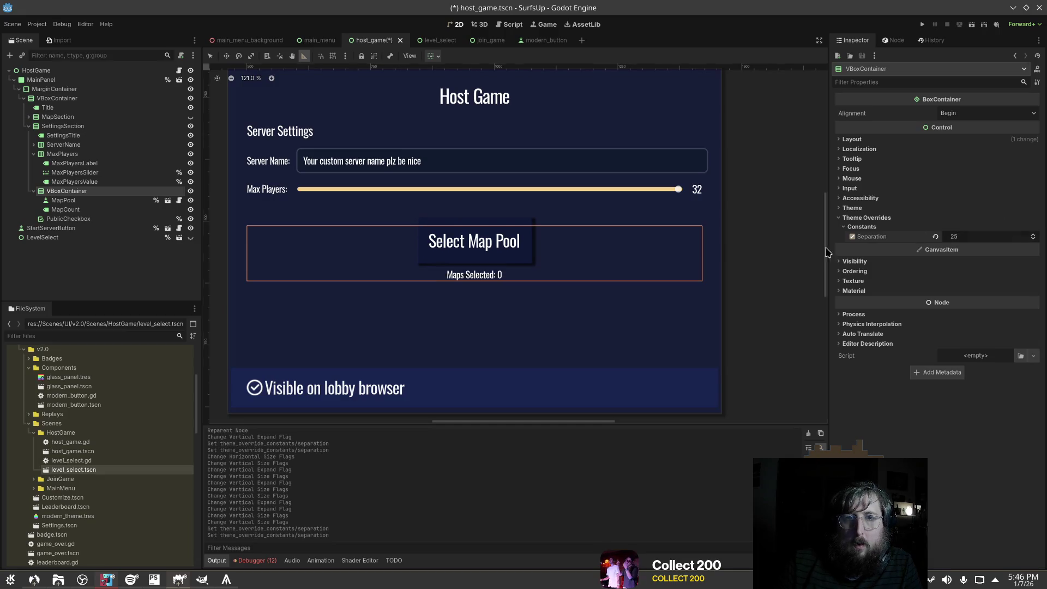
{"action": "left_click", "coordinate": [728, 319]}
{"action": "scroll", "coordinate": [729, 313], "scroll_direction": "down", "scroll_amount": 2}
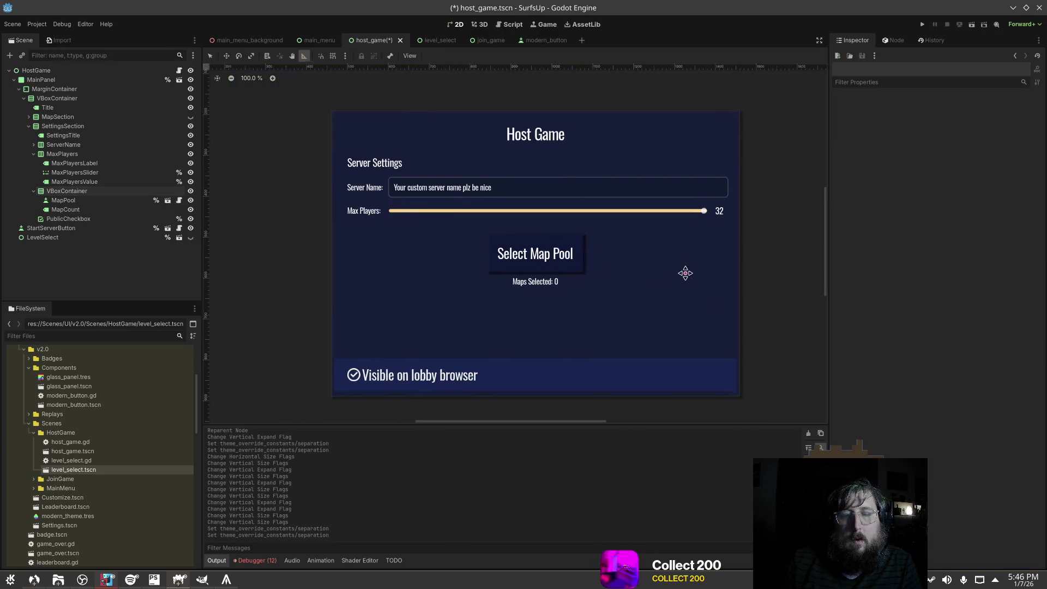
- Save host_game.tscn
{"action": "key", "text": "ctrl+s"}
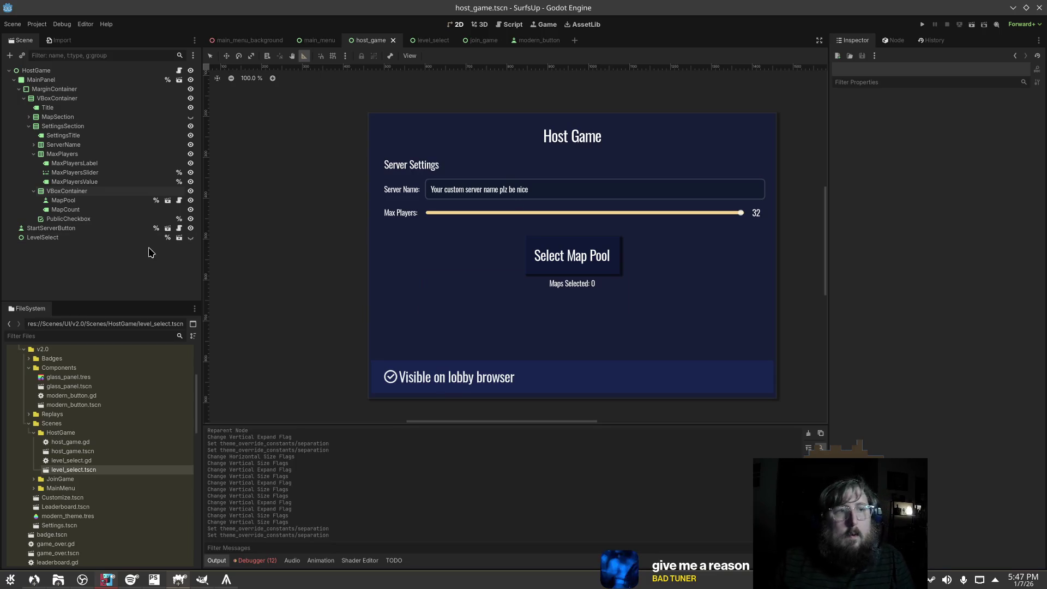
- In level_select.tscn, set the StartingLevelLabel and StartingLevel font size override to 36
{"action": "left_click", "coordinate": [179, 239]}
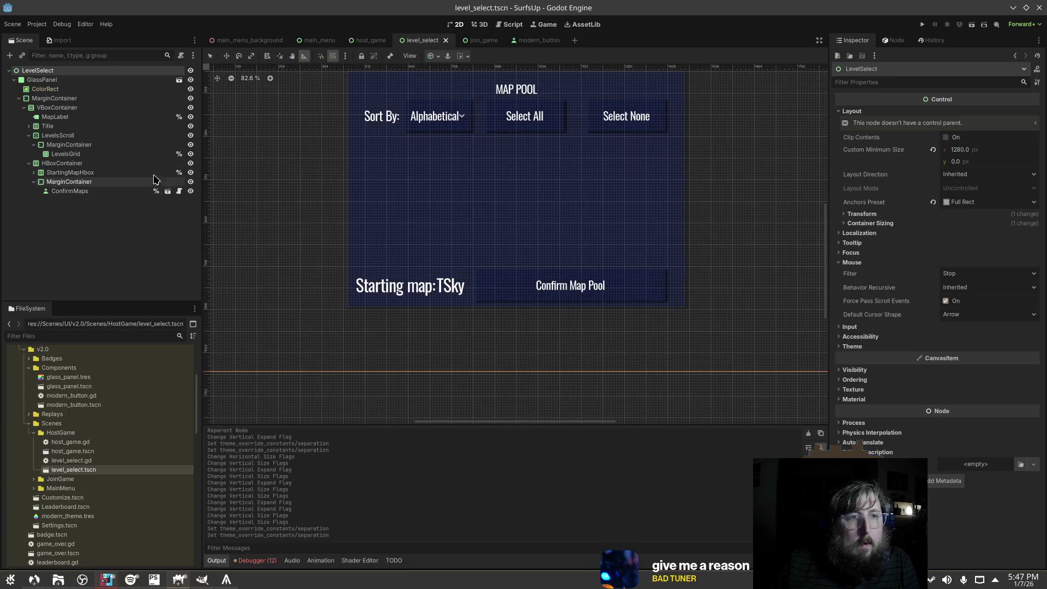
{"action": "left_click_drag", "start_coordinate": [566, 173], "coordinate": [496, 196]}
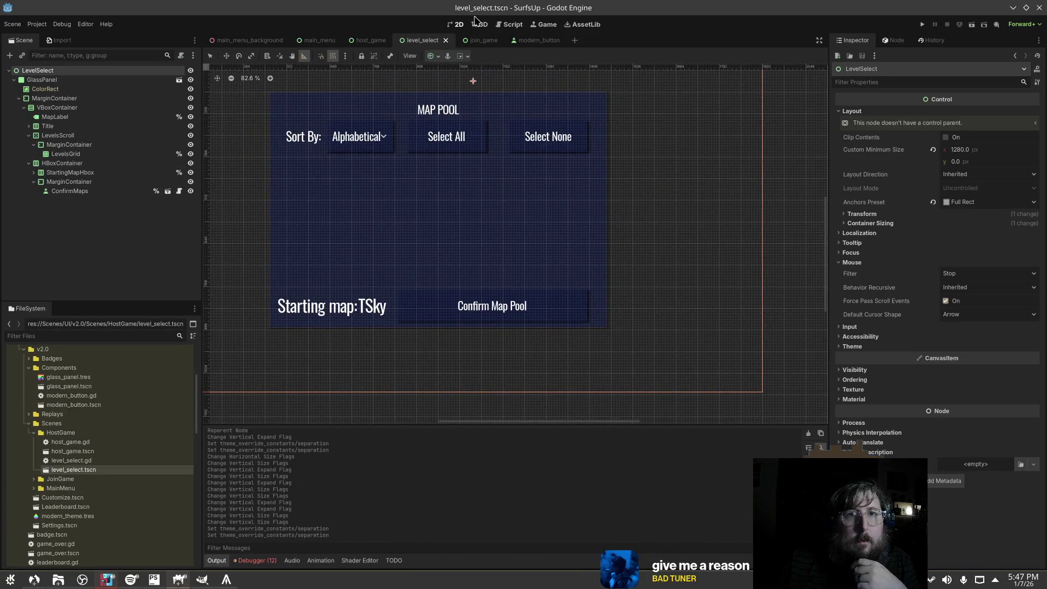
{"action": "left_click_drag", "start_coordinate": [401, 130], "coordinate": [432, 140]}
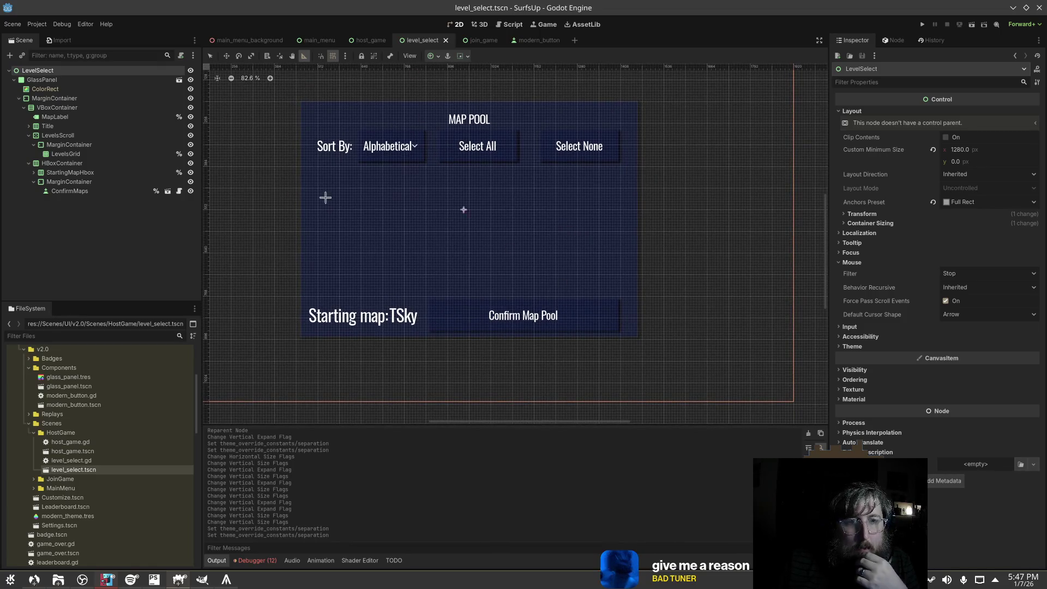
{"action": "left_click", "coordinate": [59, 172]}
{"action": "left_click", "coordinate": [33, 172]}
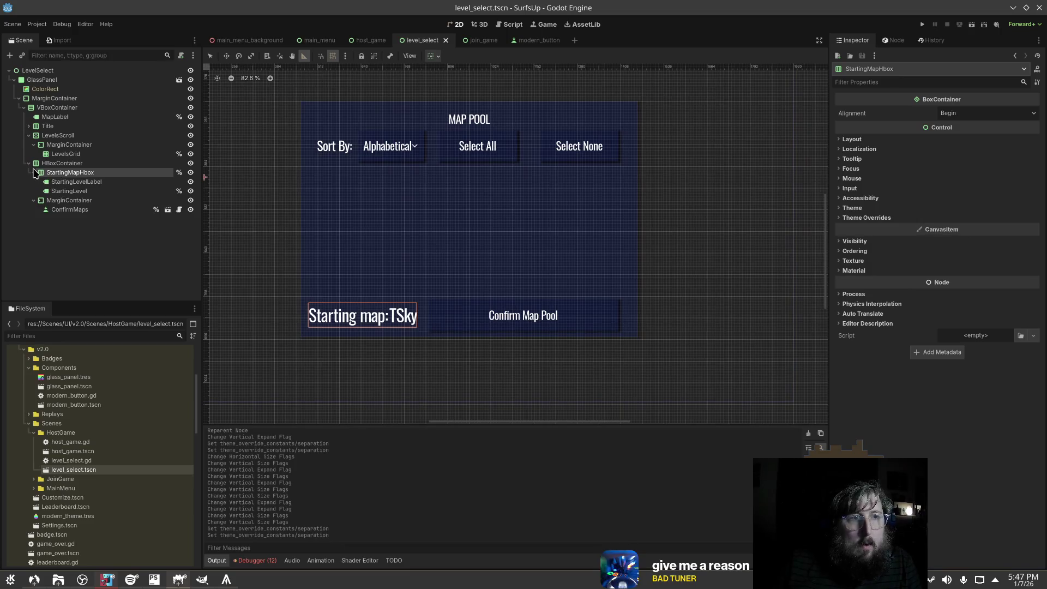
{"action": "left_click", "coordinate": [70, 200]}
{"action": "left_click", "coordinate": [76, 182]}
{"action": "left_click", "coordinate": [70, 190], "text": "shift"}
{"action": "scroll", "coordinate": [937, 344], "scroll_direction": "down", "scroll_amount": 4}
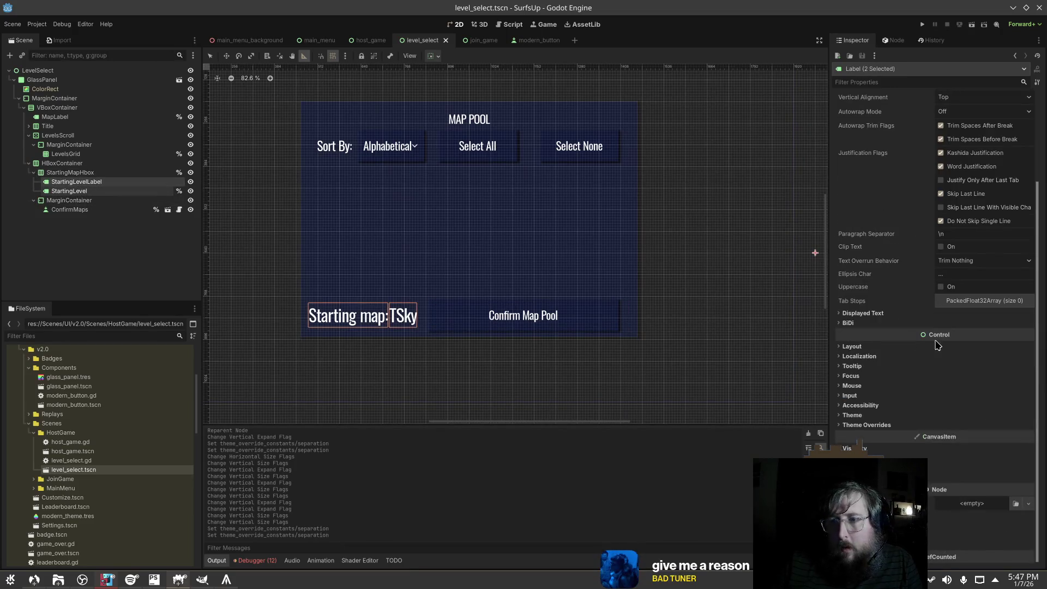
{"action": "left_click", "coordinate": [859, 425]}
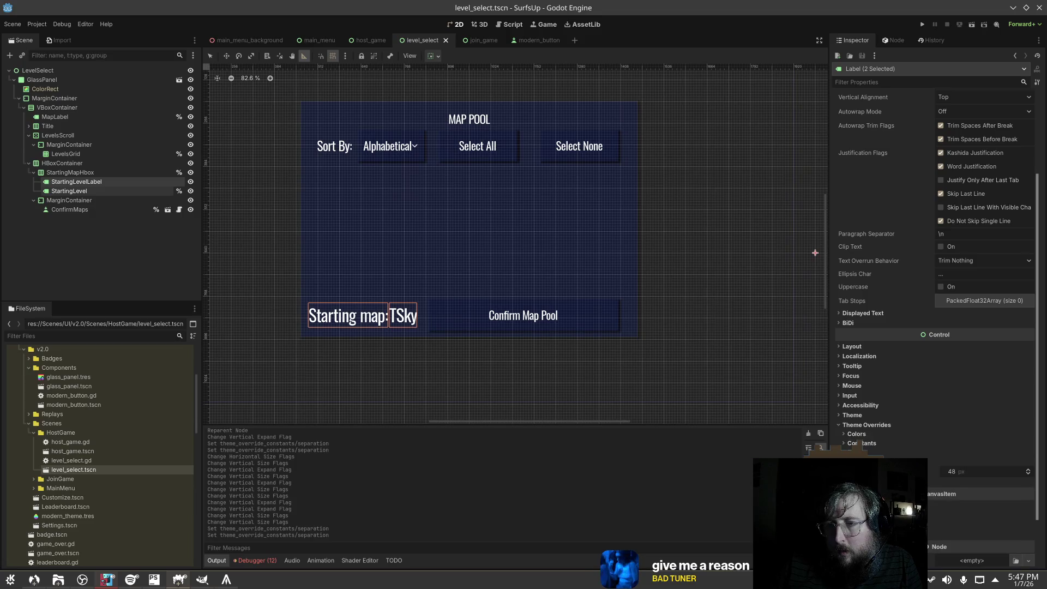
{"action": "double_click", "coordinate": [949, 472]}
{"action": "type", "text": "36"}
{"action": "key", "text": "Return"}
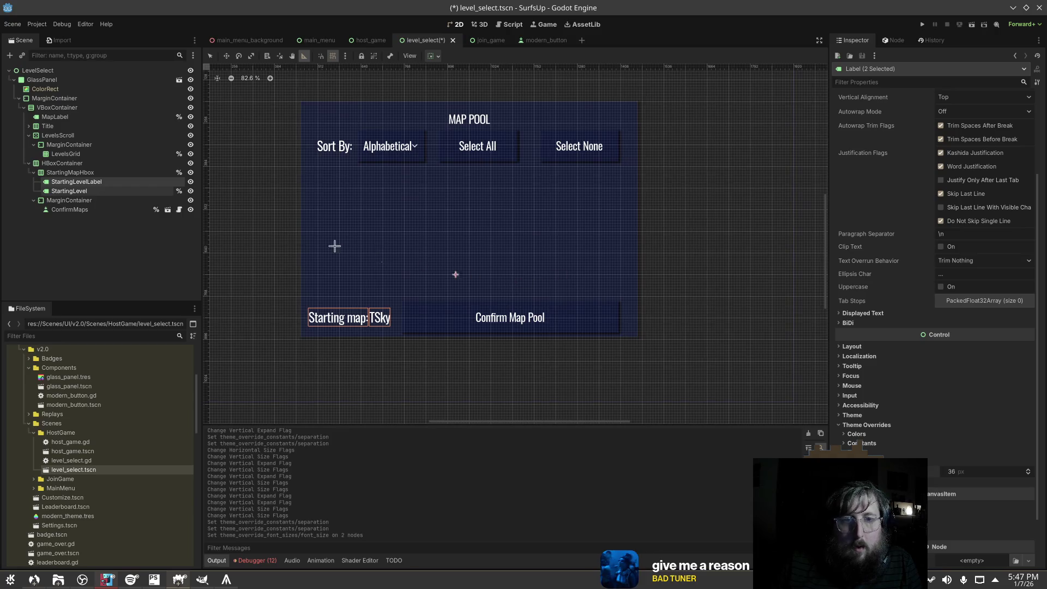
- Enable the StartingMapHbox Separation override and save the level_select scene
{"action": "left_click", "coordinate": [110, 173]}
{"action": "left_click", "coordinate": [870, 218]}
{"action": "left_click", "coordinate": [852, 237]}
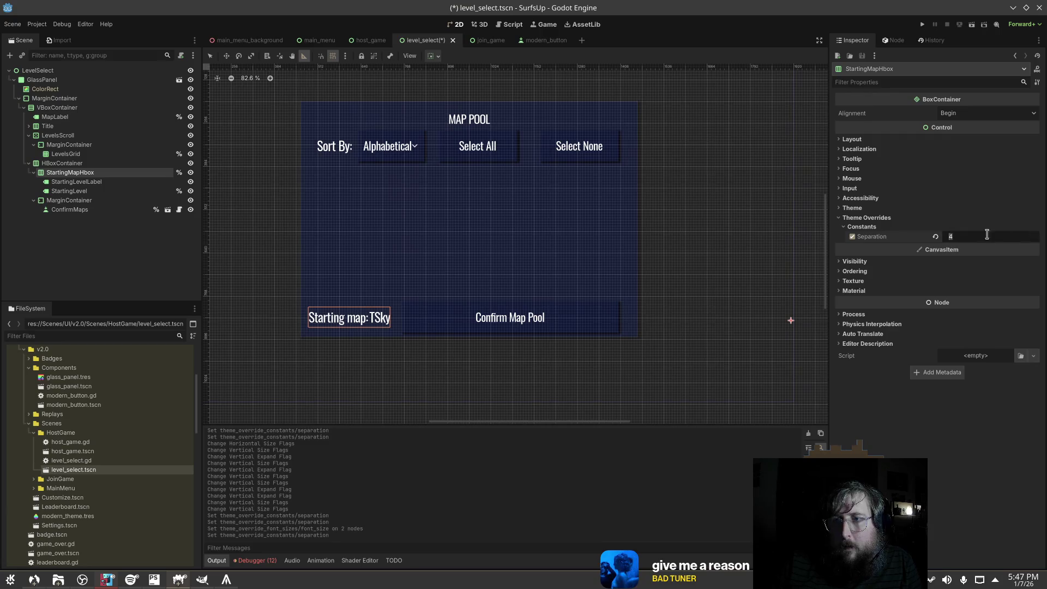
{"action": "left_click", "coordinate": [568, 362]}
{"action": "key", "text": "ctrl+s"}
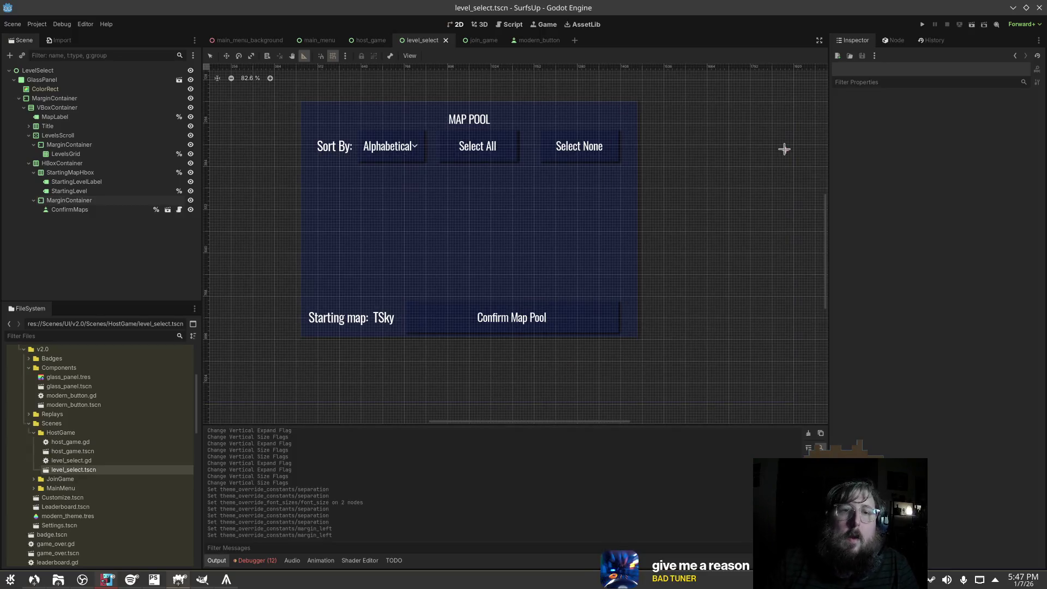
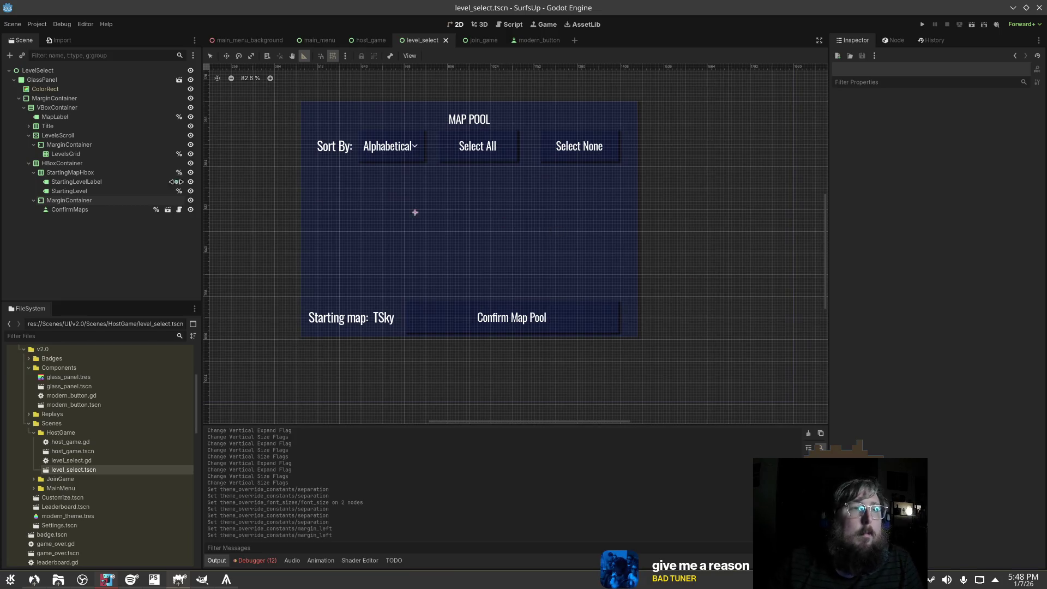
- Inspect the Title, LevelsScroll and LevelsGrid nodes in the Inspector, then switch to the browser
{"action": "left_click", "coordinate": [54, 126]}
{"action": "left_click", "coordinate": [60, 135]}
{"action": "left_click", "coordinate": [63, 126]}
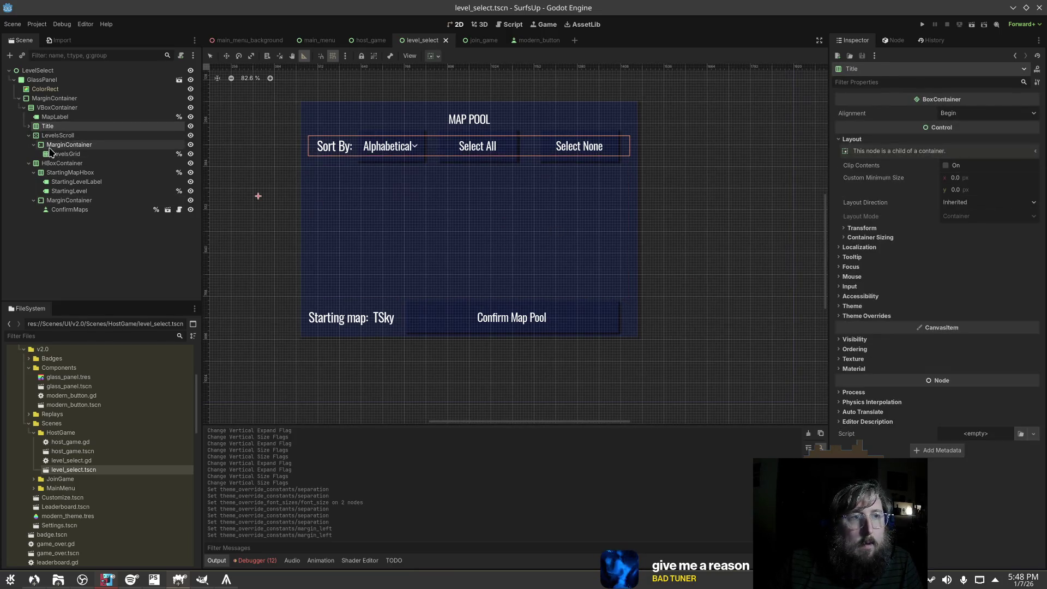
{"action": "left_click", "coordinate": [57, 135]}
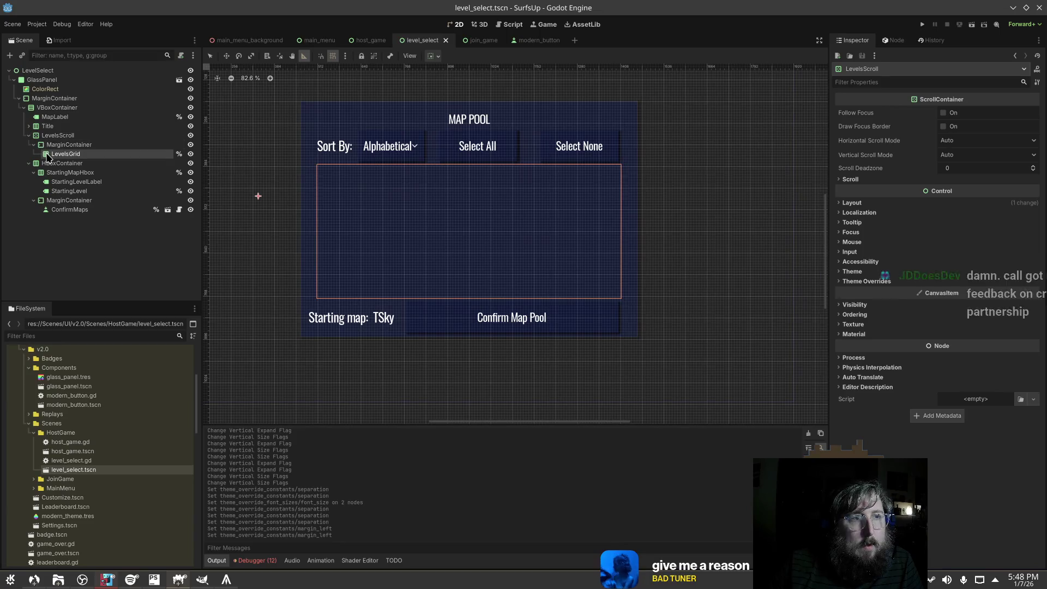
{"action": "left_click", "coordinate": [47, 155]}
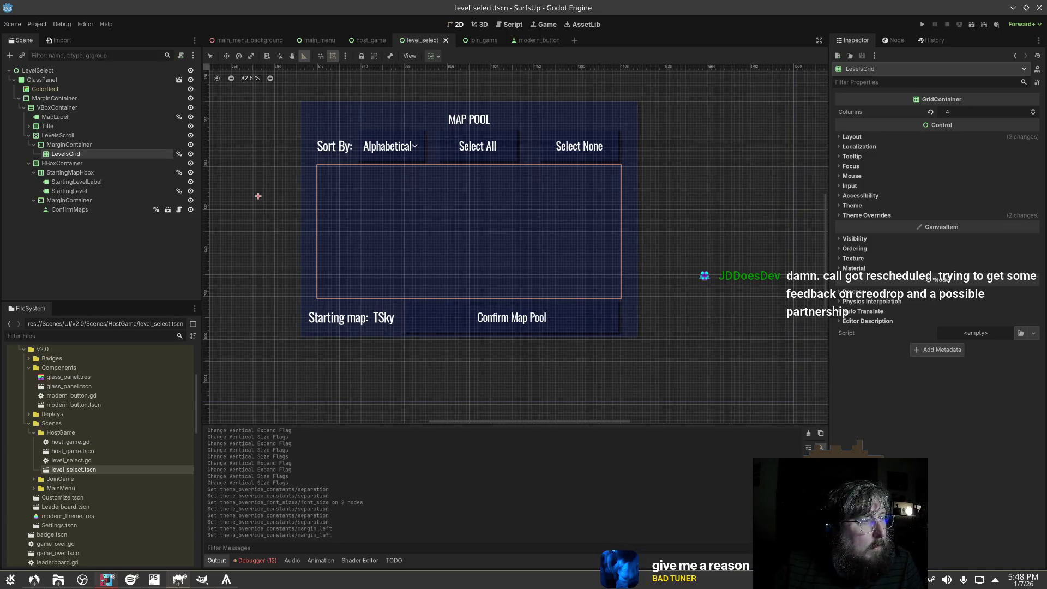
{"action": "left_click", "coordinate": [42, 579]}
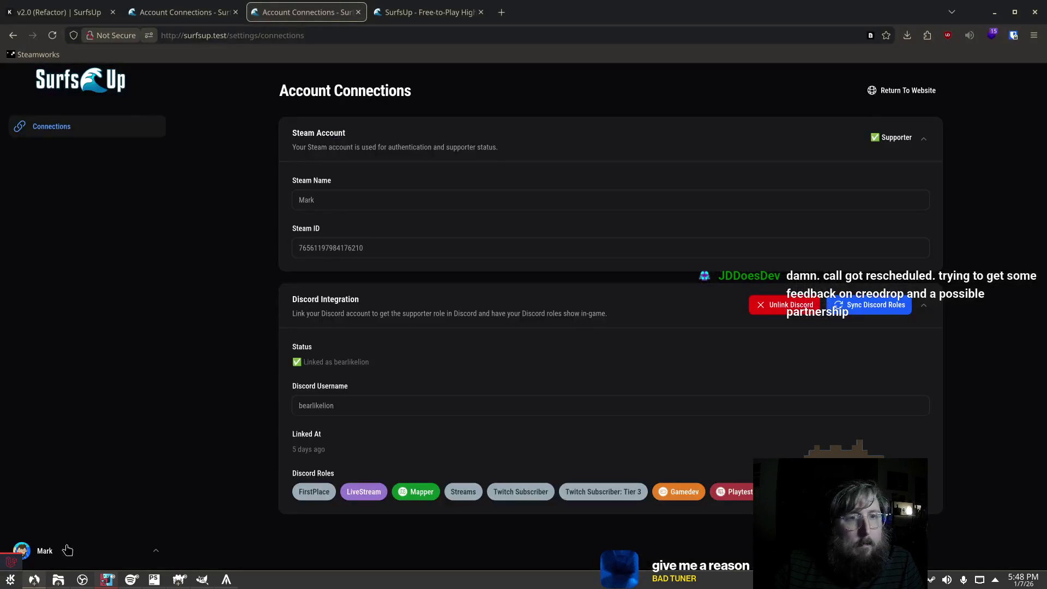
- Search Google for 'creodrop', open creodrop.com and list its detected technologies in Wappalyzer
{"action": "key", "text": "ctrl+t"}
{"action": "type", "text": "creodrop"}
{"action": "key", "text": "Return"}
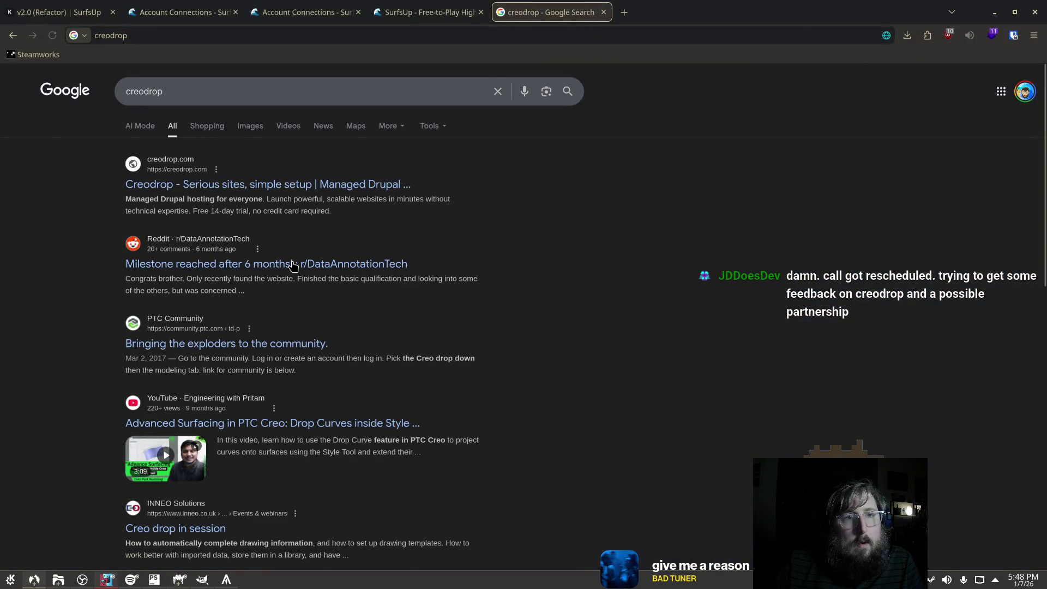
{"action": "left_click", "coordinate": [302, 191]}
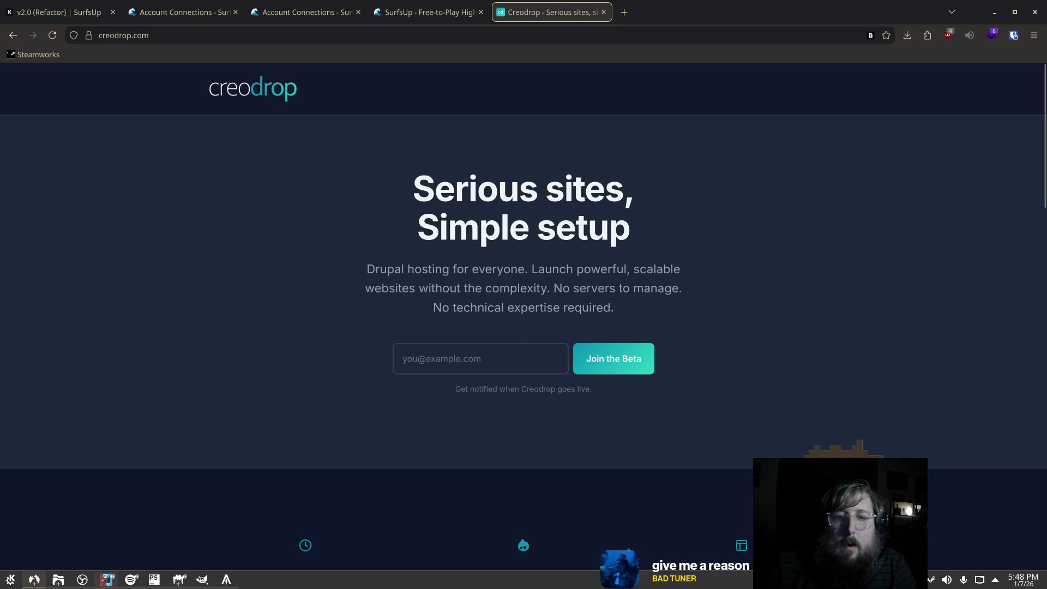
{"action": "left_click", "coordinate": [992, 35]}
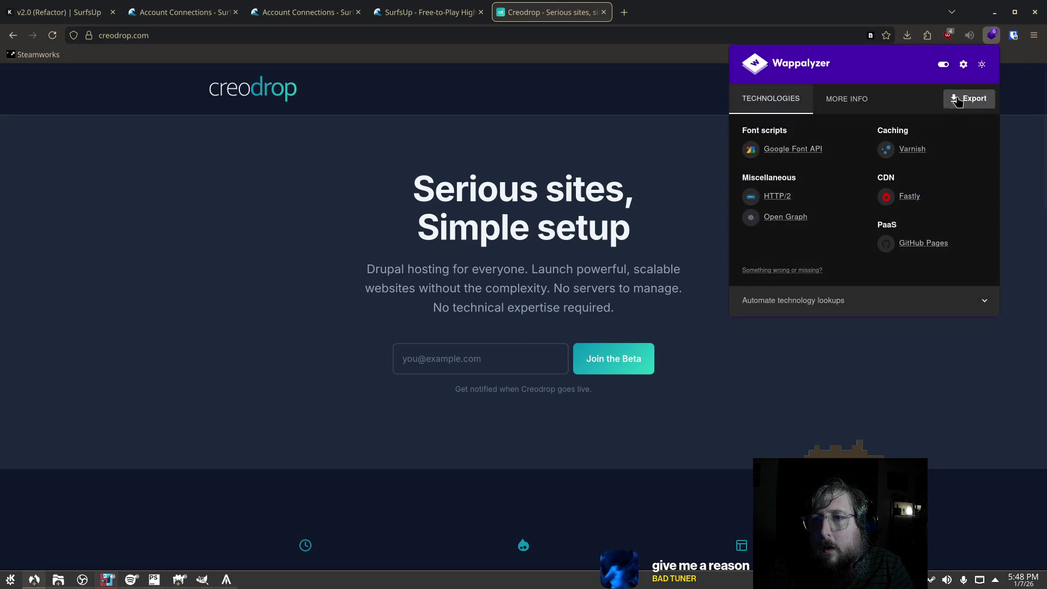
- Open the Varnish entry in a new tab, then close that tab again
{"action": "right_click", "coordinate": [919, 153]}
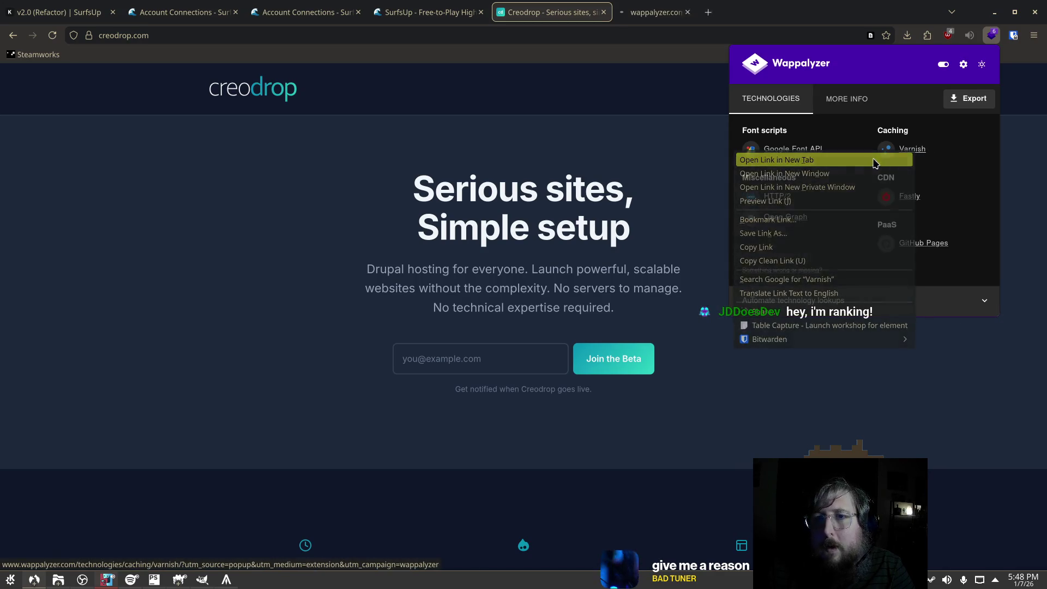
{"action": "left_click", "coordinate": [796, 159]}
{"action": "left_click", "coordinate": [656, 10]}
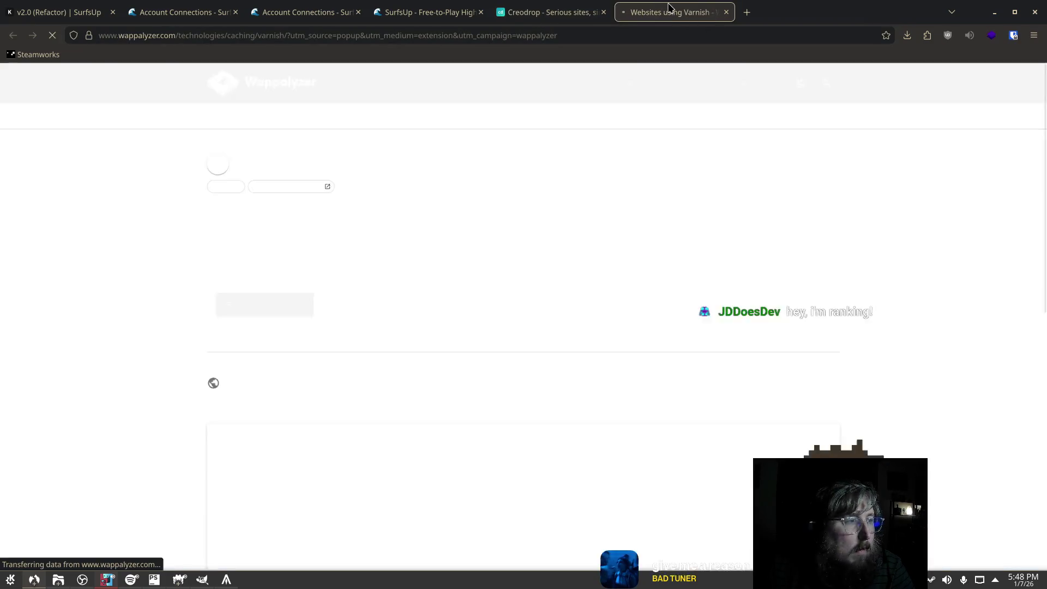
{"action": "middle_click", "coordinate": [670, 8]}
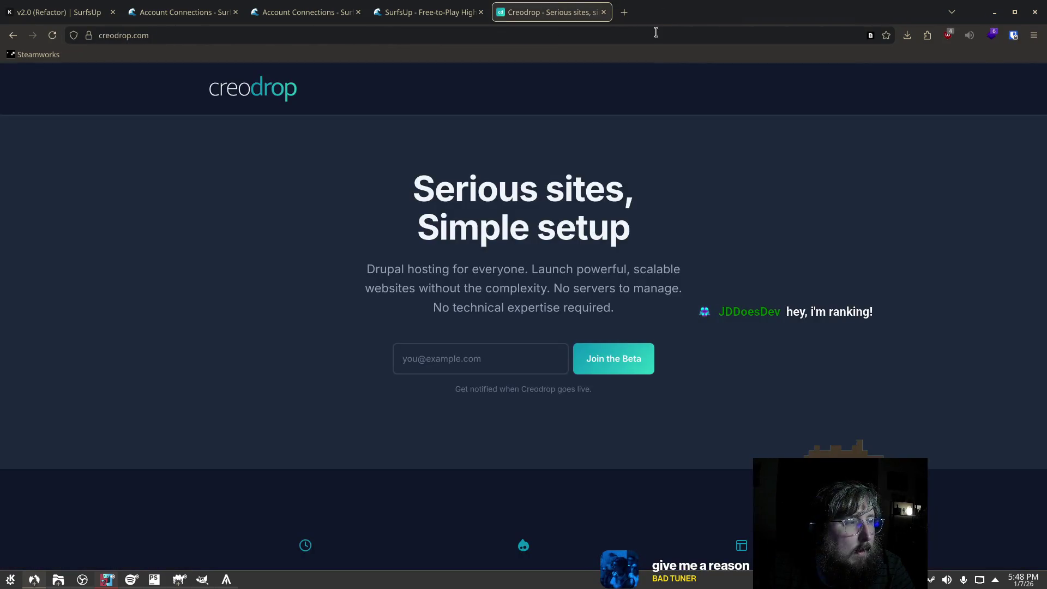
- Read the Creodrop page down to 'Why Creodrop?', highlighting the Launch in minutes and No code required text
{"action": "scroll", "coordinate": [698, 232], "scroll_direction": "down", "scroll_amount": 4}
{"action": "scroll", "coordinate": [706, 227], "scroll_direction": "down", "scroll_amount": 4}
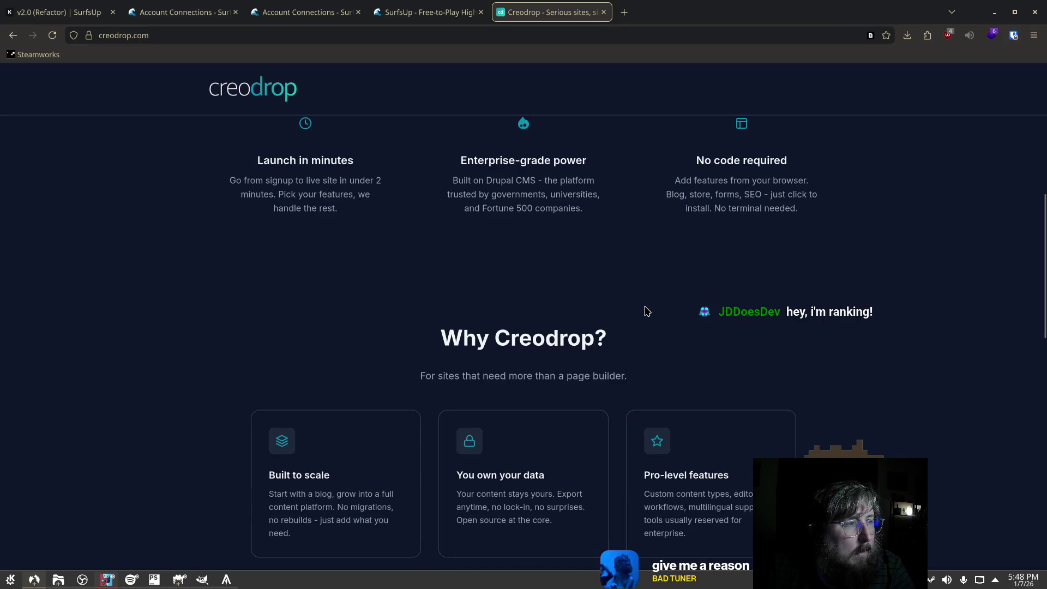
{"action": "scroll", "coordinate": [294, 122], "scroll_direction": "up", "scroll_amount": 8}
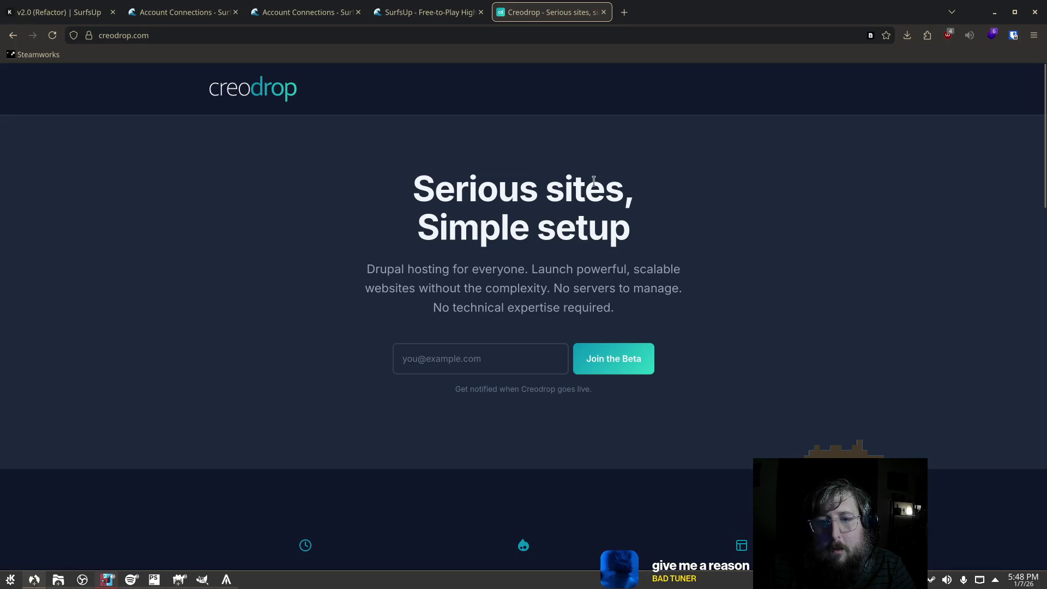
{"action": "scroll", "coordinate": [613, 242], "scroll_direction": "down", "scroll_amount": 2}
{"action": "scroll", "coordinate": [560, 314], "scroll_direction": "down", "scroll_amount": 5}
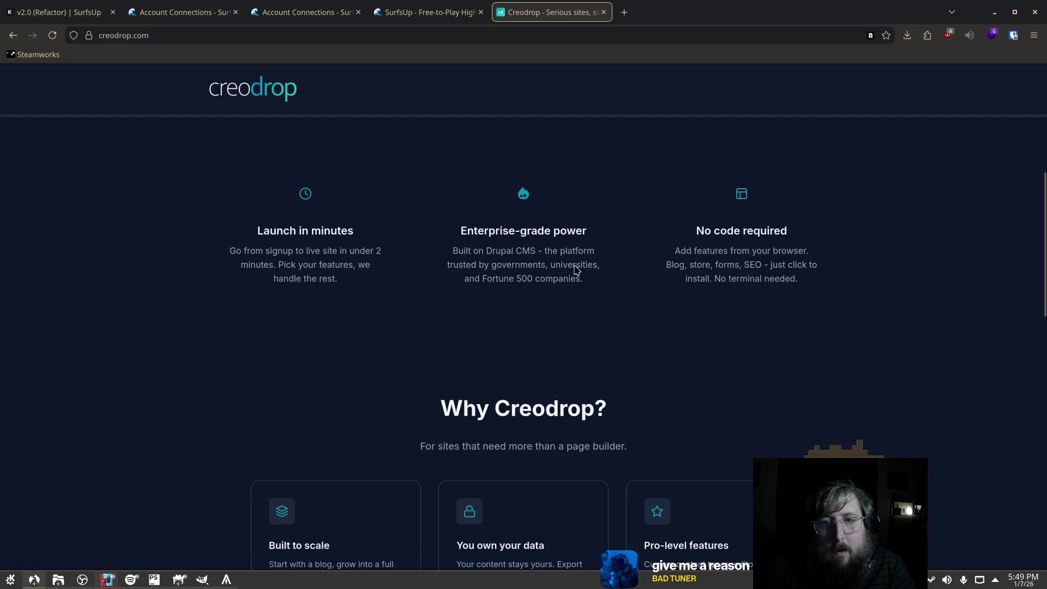
{"action": "left_click_drag", "start_coordinate": [245, 250], "coordinate": [586, 294]}
{"action": "left_click", "coordinate": [359, 289]}
{"action": "left_click", "coordinate": [591, 297]}
{"action": "left_click_drag", "start_coordinate": [675, 251], "coordinate": [778, 319]}
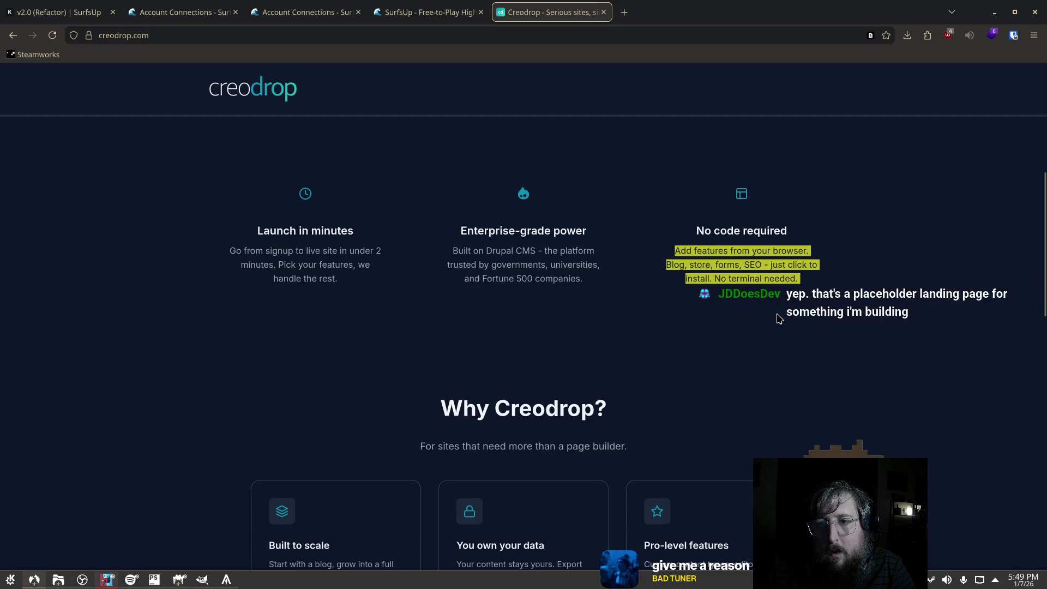
{"action": "left_click", "coordinate": [751, 319]}
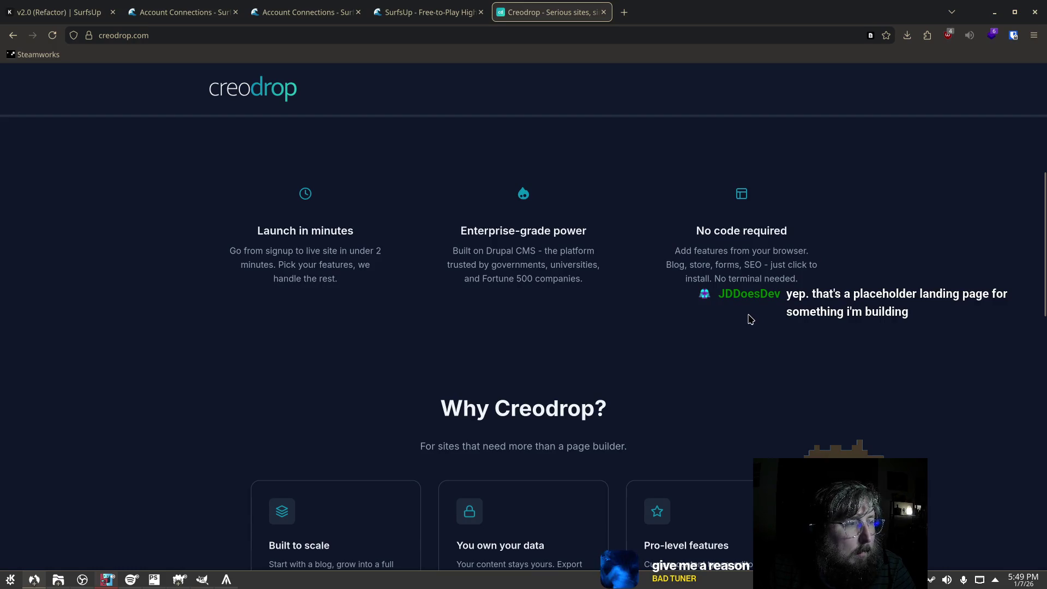
{"action": "scroll", "coordinate": [751, 319], "scroll_direction": "down", "scroll_amount": 5}
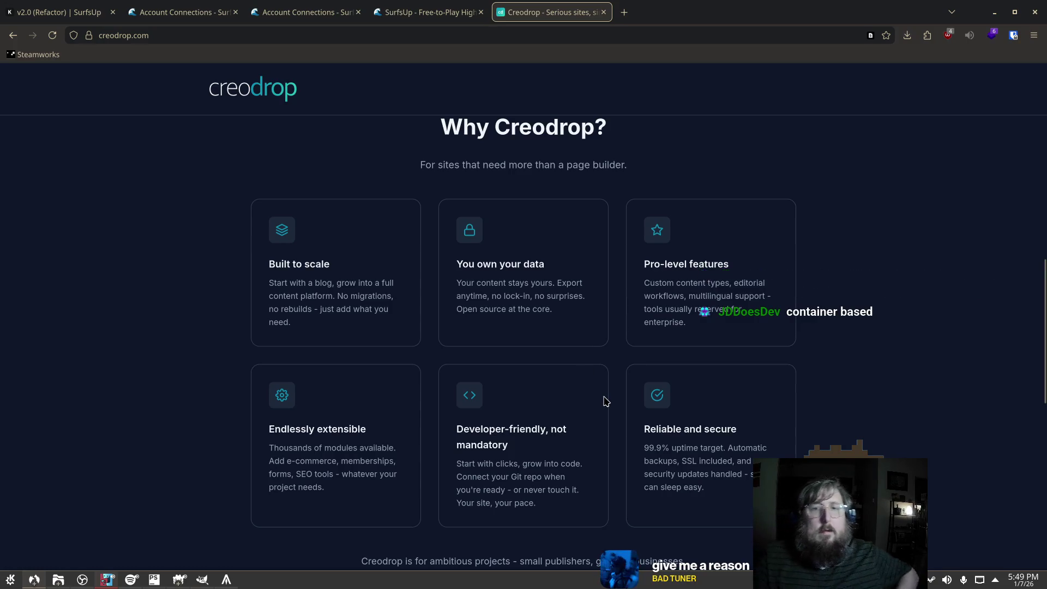
{"action": "key", "text": "ctrl+t"}
- Search hub.docker.com for drupal and open the official image's recent tags
{"action": "type", "text": "hub.docker.c"}
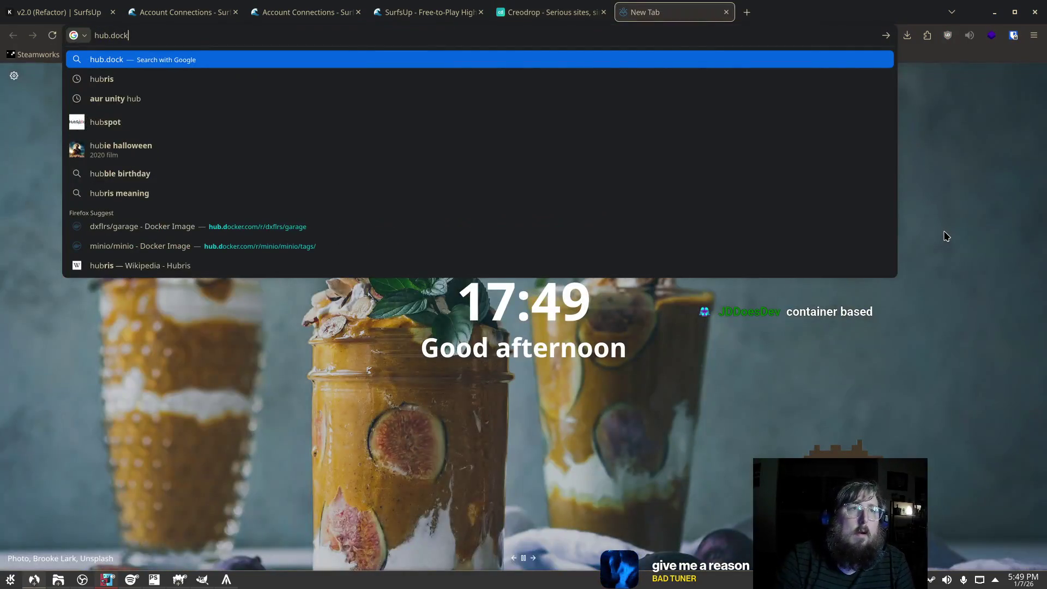
{"action": "type", "text": "om"}
{"action": "key", "text": "Return"}
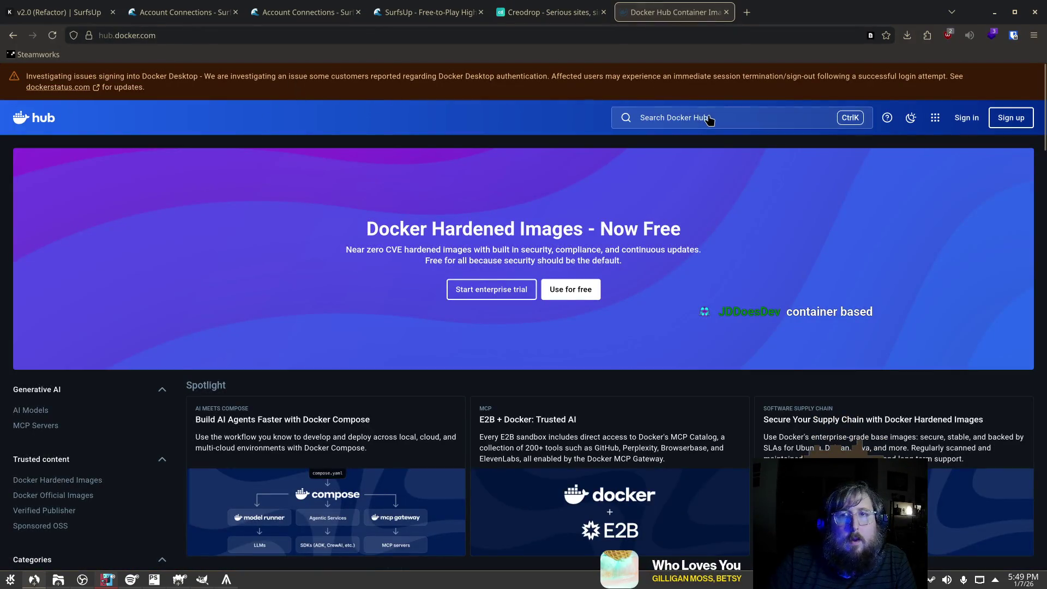
{"action": "left_click", "coordinate": [643, 117]}
{"action": "type", "text": "drupal"}
{"action": "key", "text": "Return"}
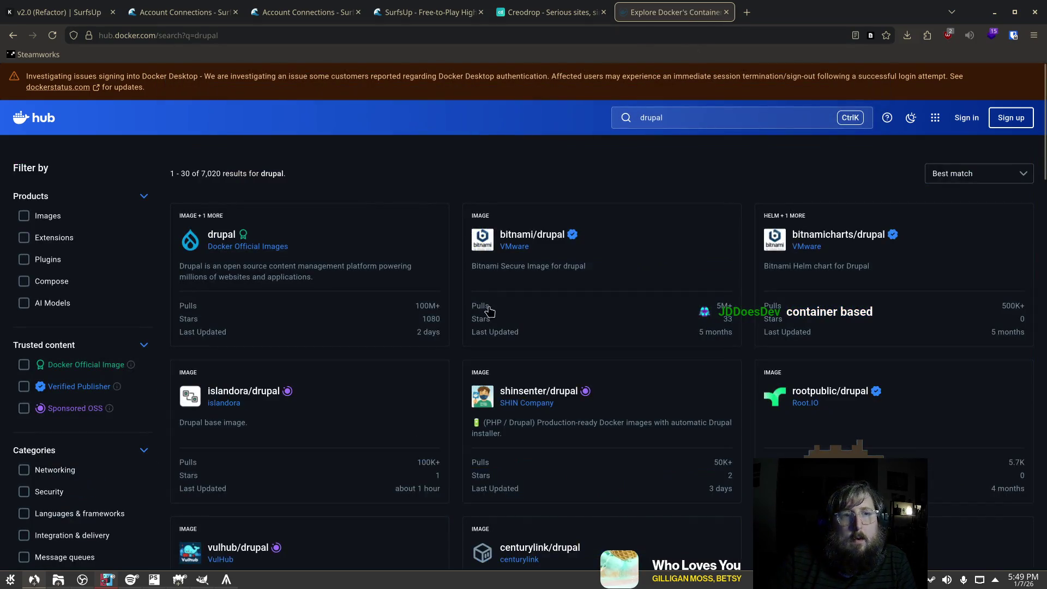
{"action": "left_click", "coordinate": [316, 254]}
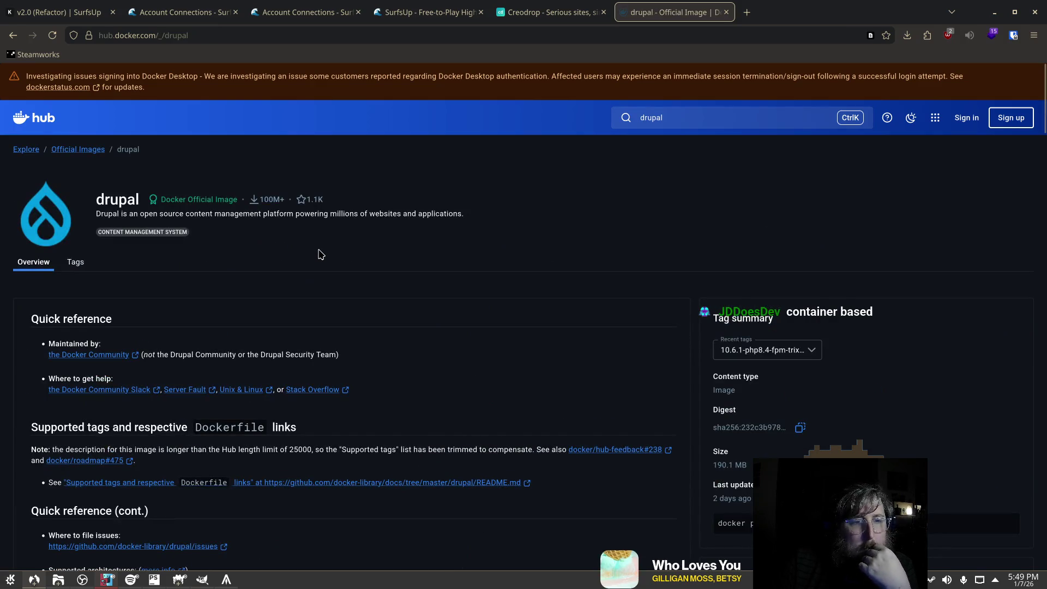
{"action": "left_click", "coordinate": [787, 350]}
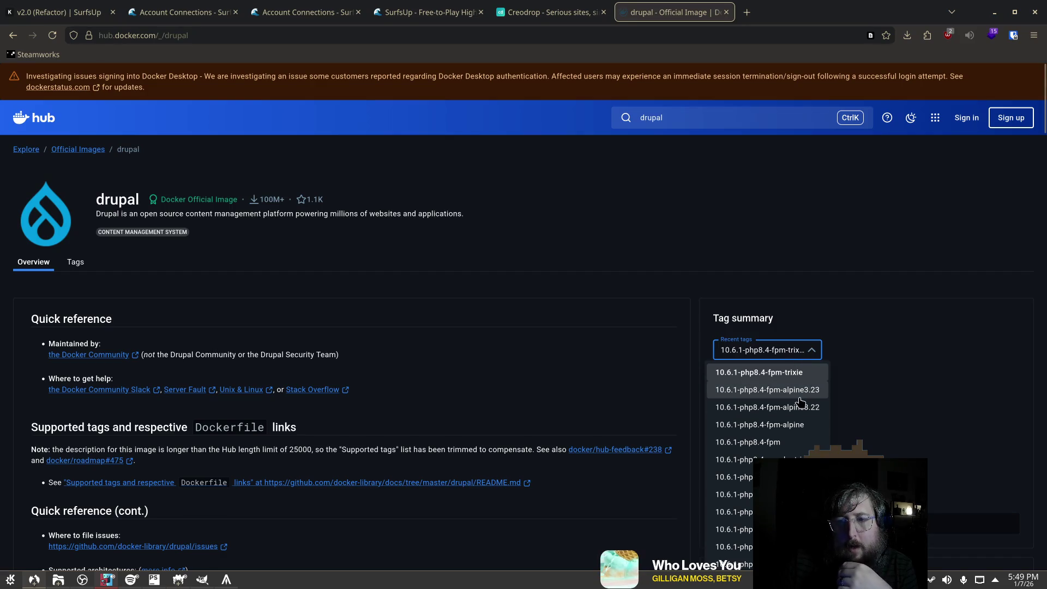
- Web-search 'drupal php-fpm trixie' in a new tab, then close the results
{"action": "key", "text": "ctrl+t"}
{"action": "type", "text": "druplan"}
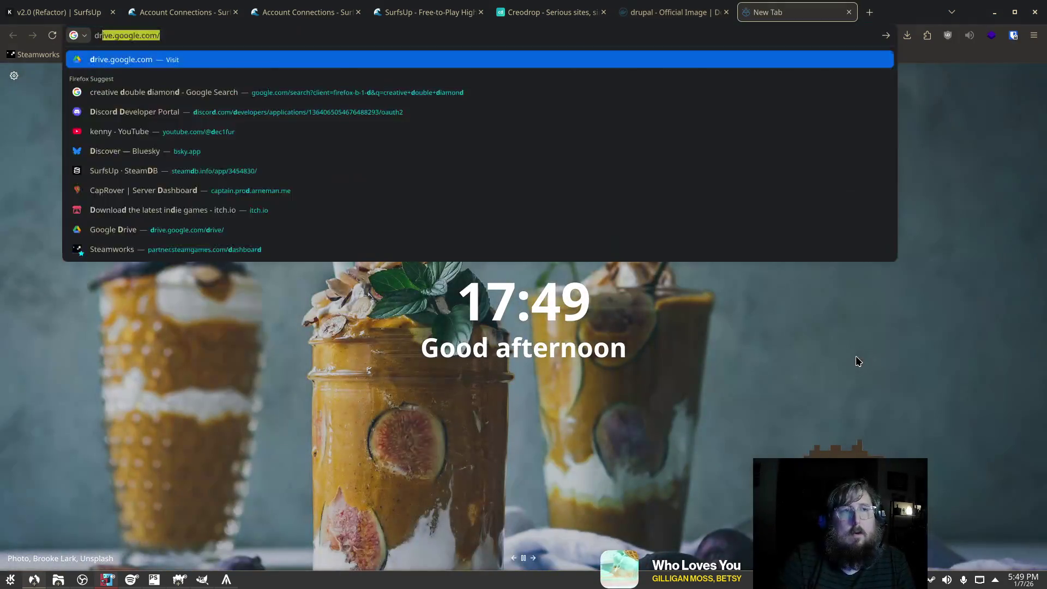
{"action": "key", "text": "BackSpace"}
{"action": "key", "text": "BackSpace"}
{"action": "key", "text": "BackSpace"}
{"action": "type", "text": "al php-fo"}
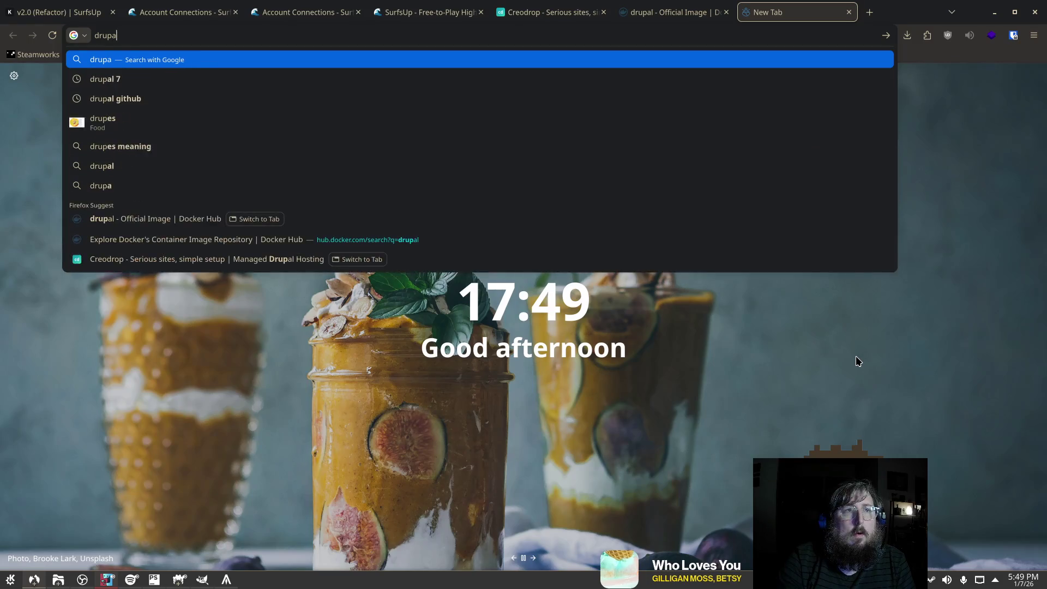
{"action": "type", "text": "pm trixie"}
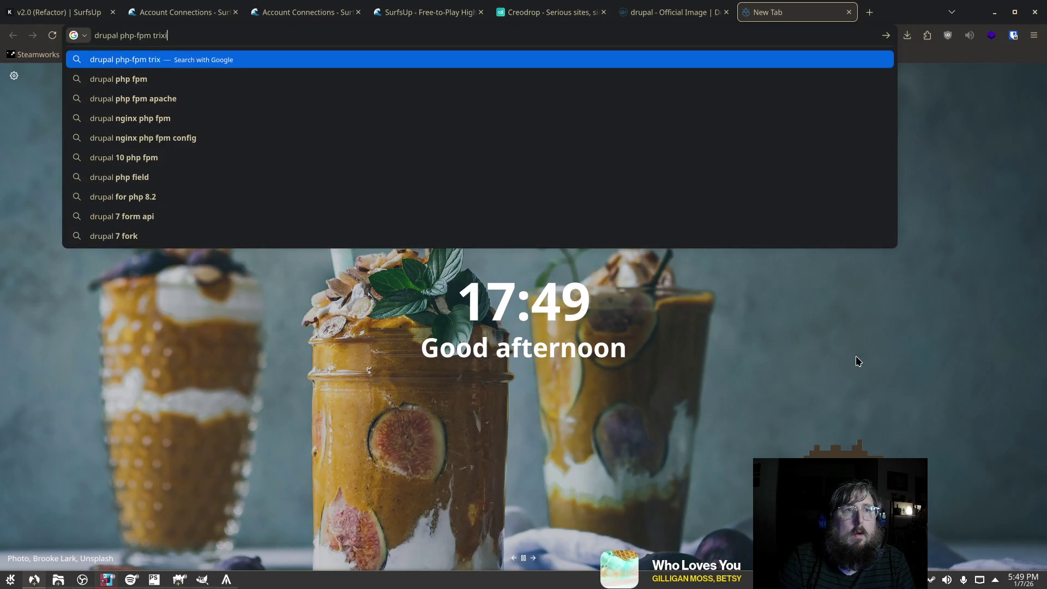
{"action": "key", "text": "Return"}
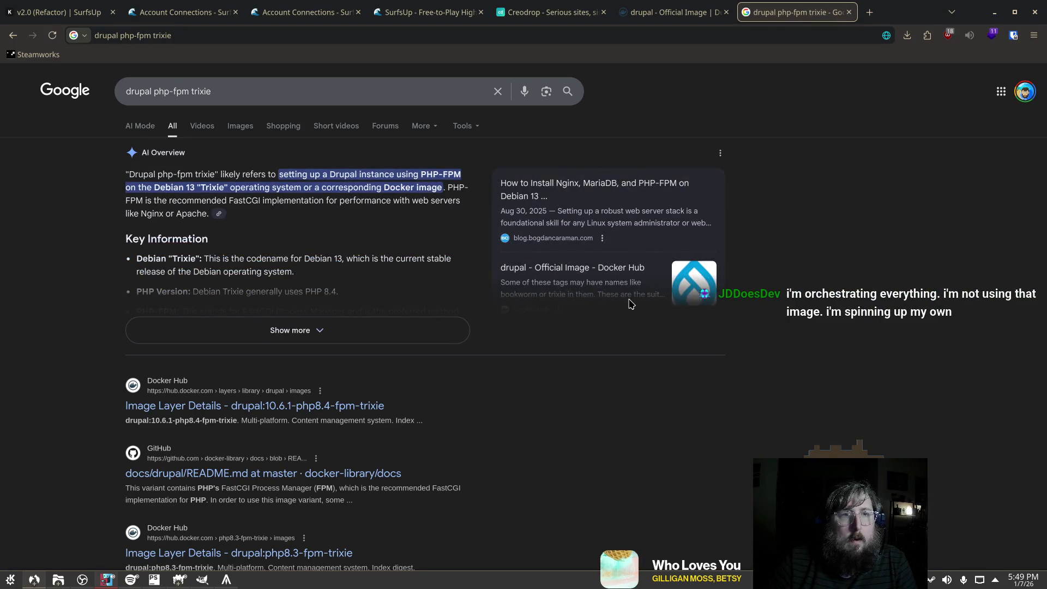
{"action": "key", "text": "ctrl+w"}
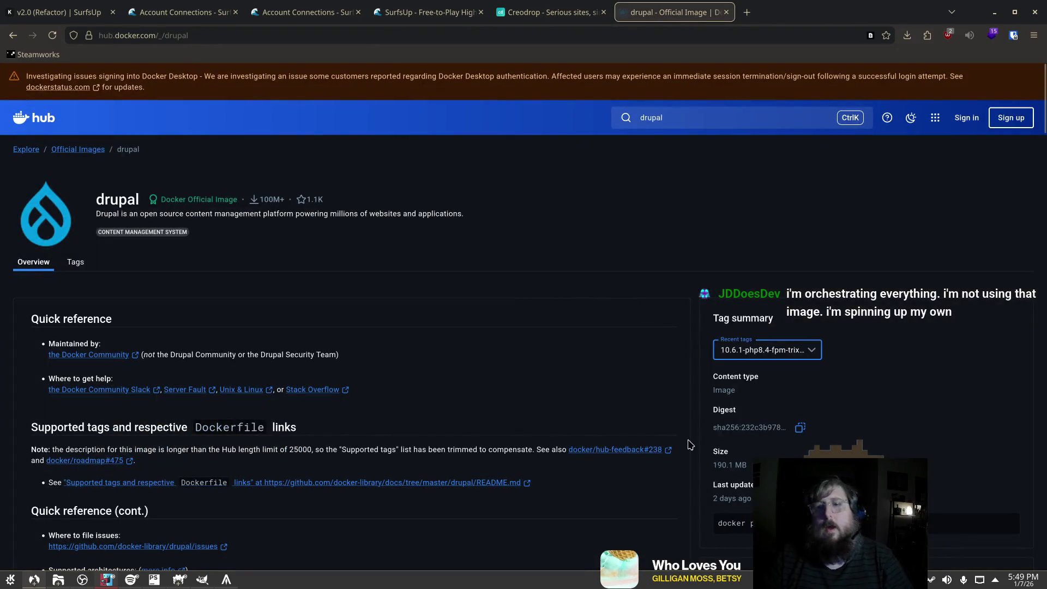
- Open the full drupal tag list and filter it for the latest tag
{"action": "left_click", "coordinate": [794, 347]}
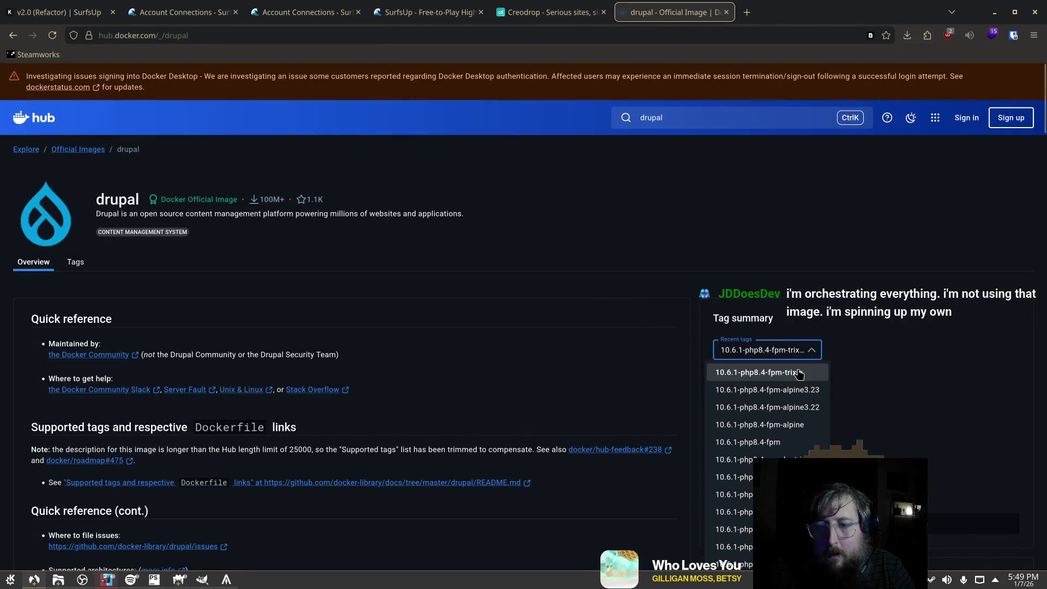
{"action": "left_click", "coordinate": [192, 360]}
{"action": "left_click", "coordinate": [81, 261]}
{"action": "key", "text": "ctrl+f"}
{"action": "type", "text": "latest"}
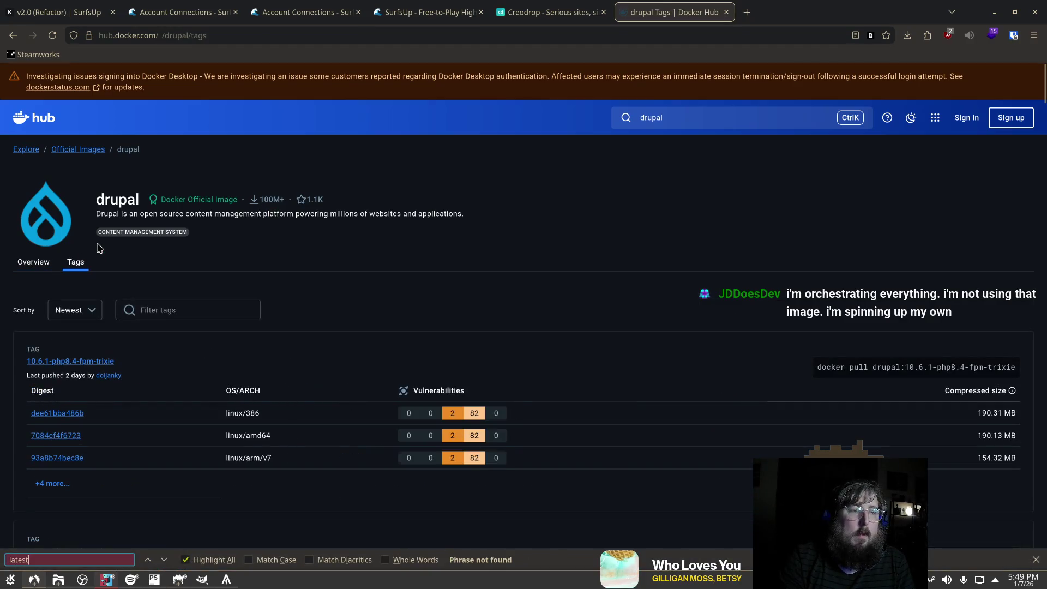
{"action": "left_click", "coordinate": [202, 308]}
{"action": "type", "text": "latest"}
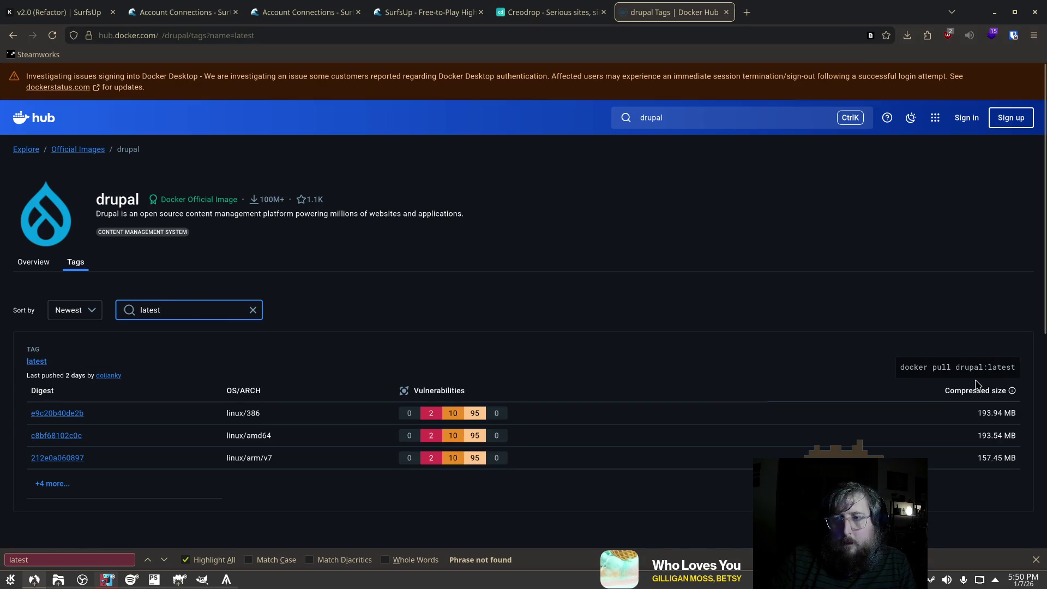
- Review the linux/386 layer details of drupal:latest, then close that tab for a blank one
{"action": "scroll", "coordinate": [221, 357], "scroll_direction": "down", "scroll_amount": 3}
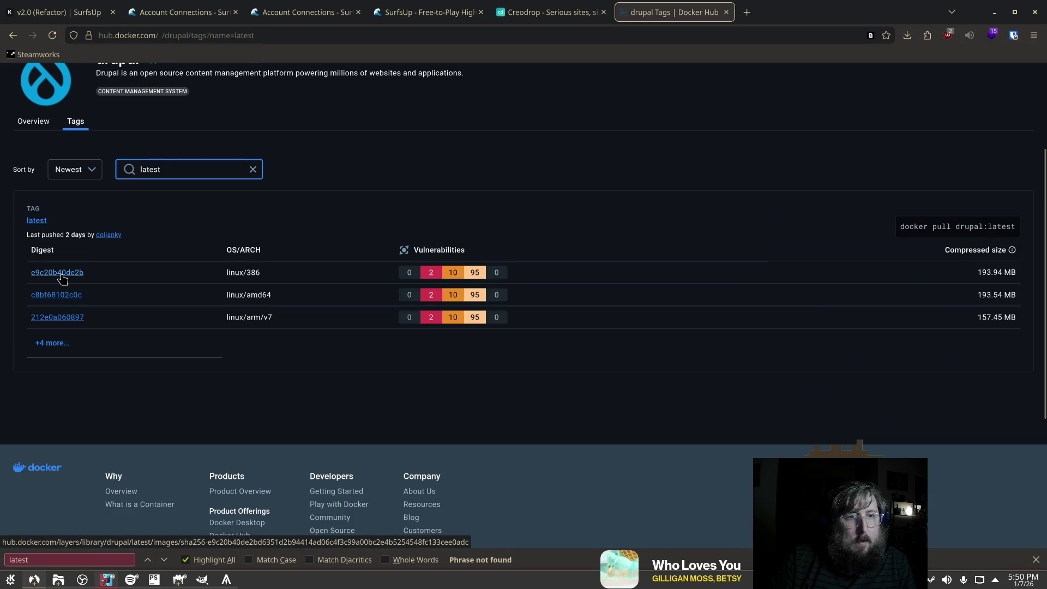
{"action": "left_click", "coordinate": [51, 344]}
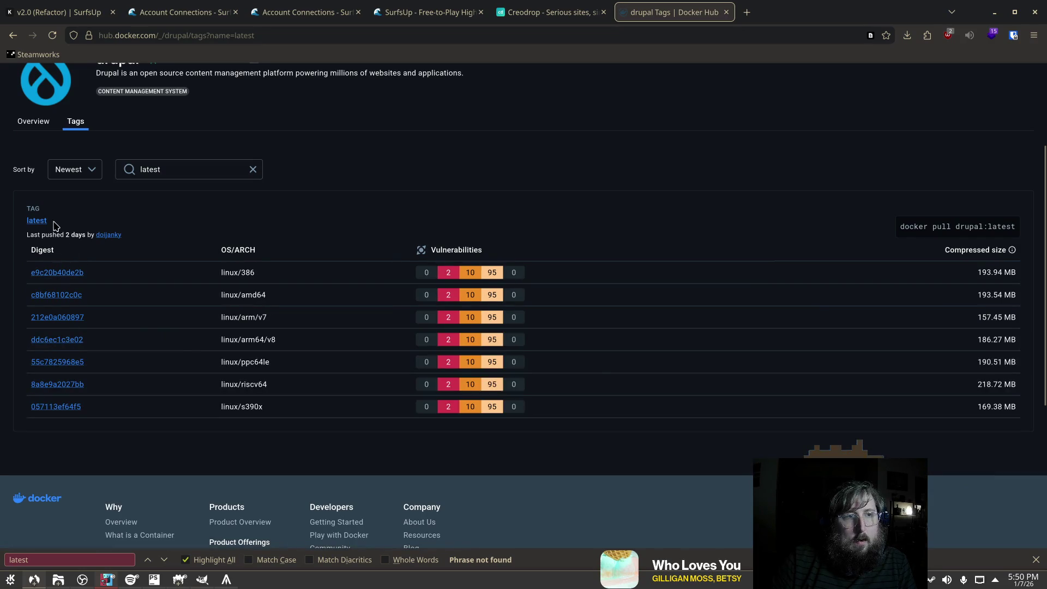
{"action": "left_click", "coordinate": [37, 220]}
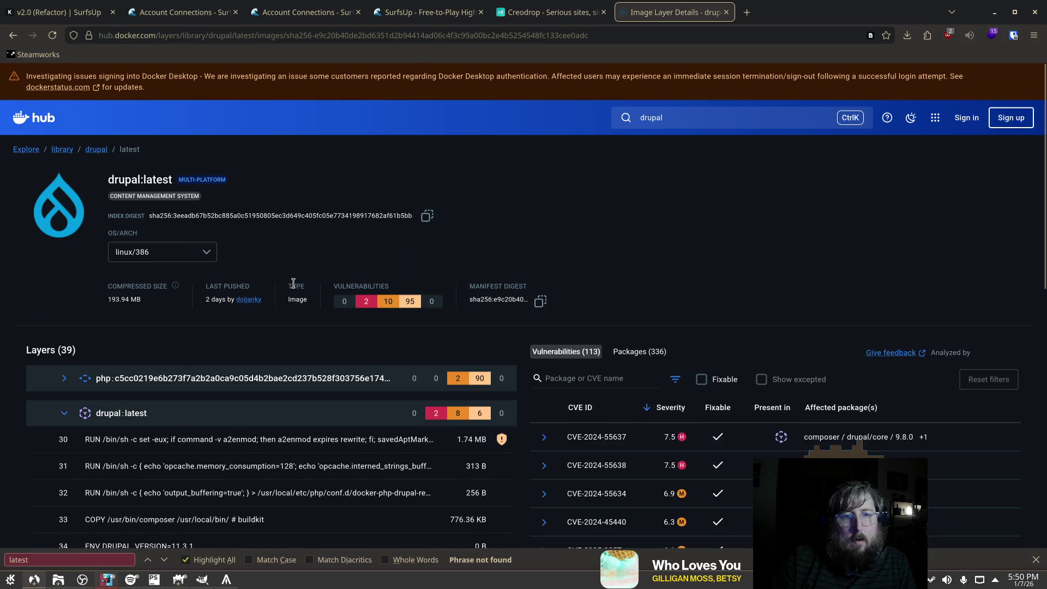
{"action": "scroll", "coordinate": [528, 252], "scroll_direction": "down", "scroll_amount": 3}
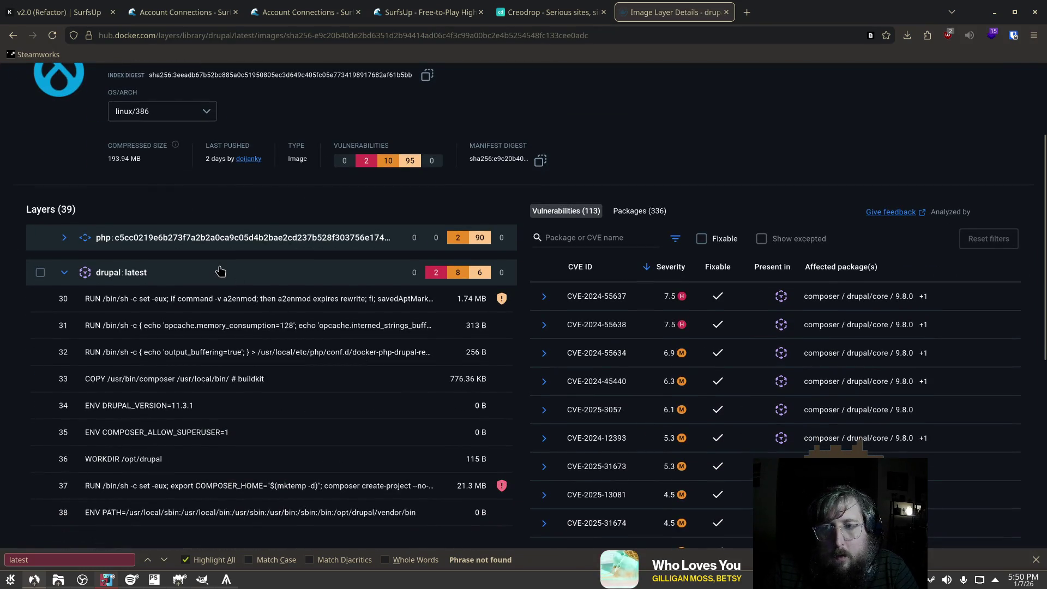
{"action": "scroll", "coordinate": [319, 335], "scroll_direction": "up", "scroll_amount": 3}
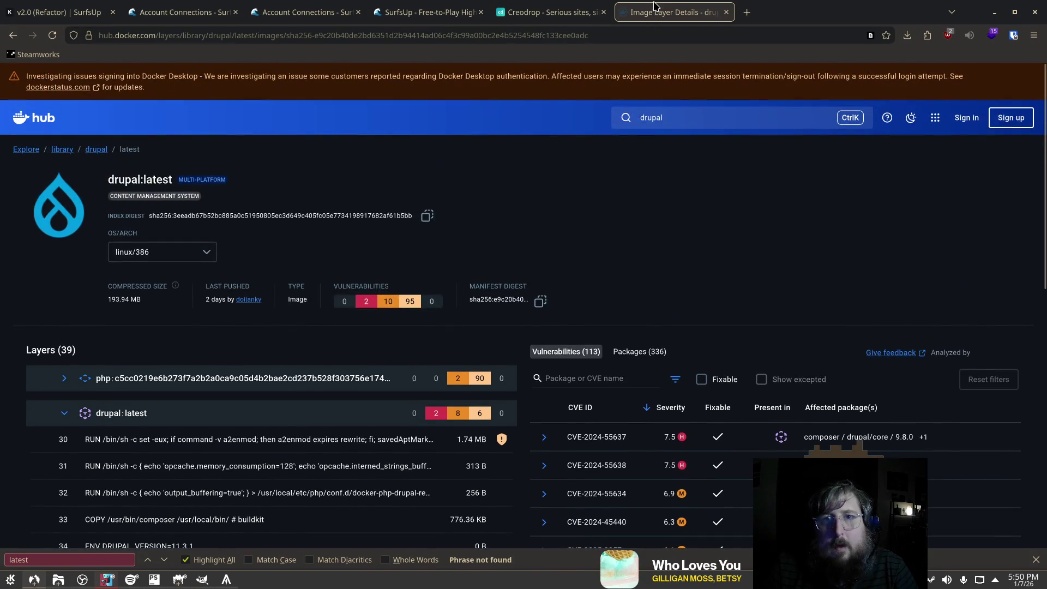
{"action": "middle_click", "coordinate": [655, 6]}
{"action": "key", "text": "ctrl+t"}
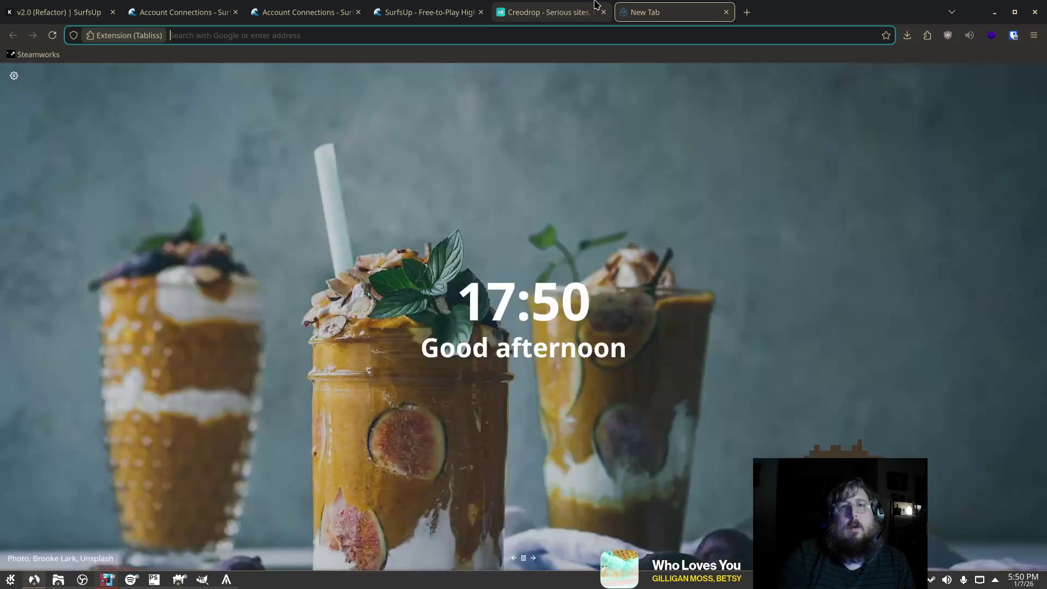
- Log in to Portainer and view the local environment's stacks
{"action": "type", "text": "port"}
{"action": "key", "text": "Return"}
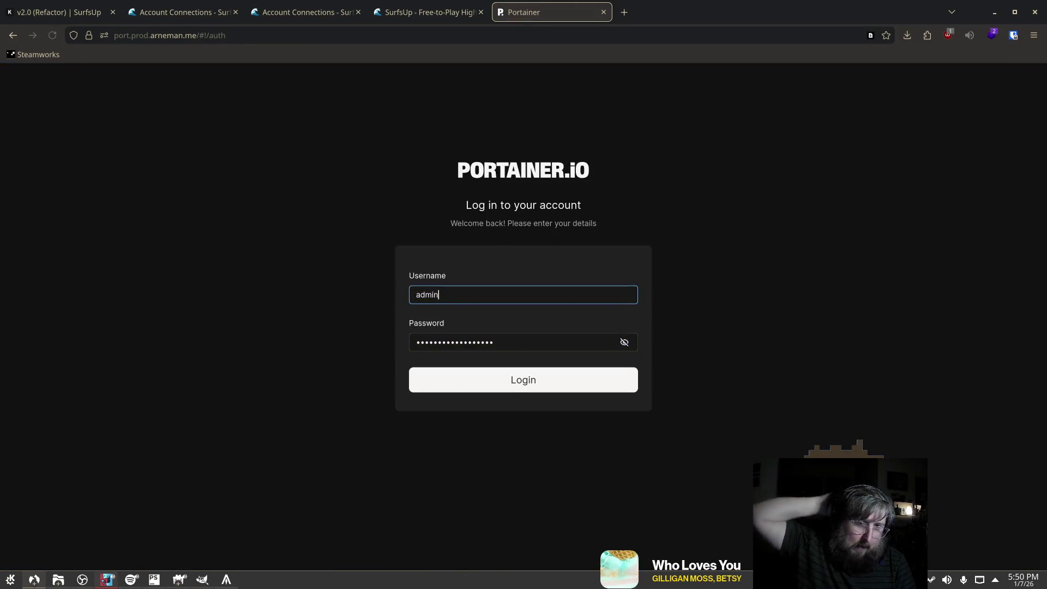
{"action": "left_click", "coordinate": [533, 376]}
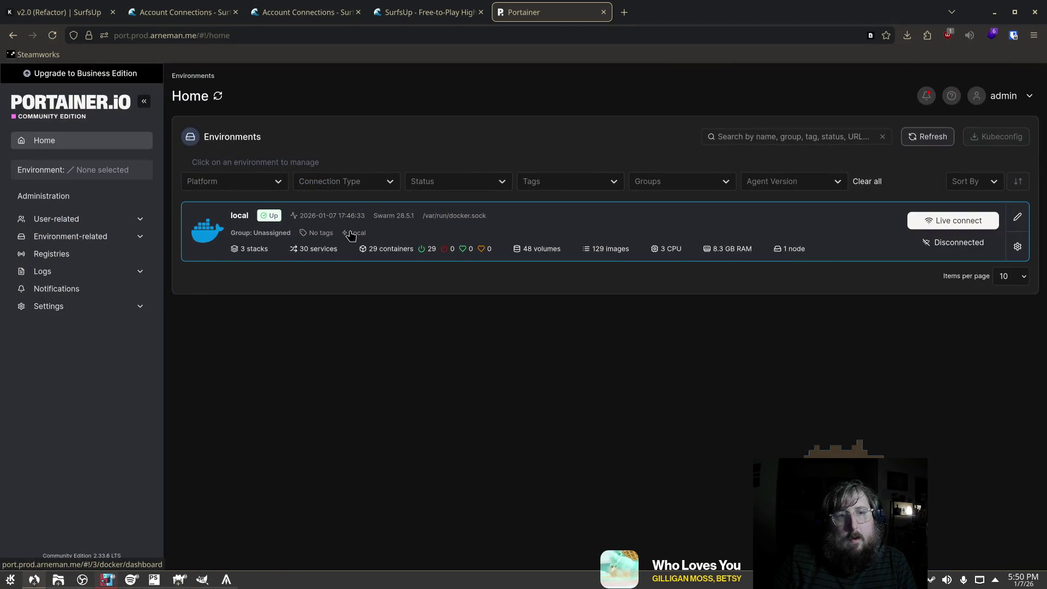
{"action": "left_click", "coordinate": [351, 235]}
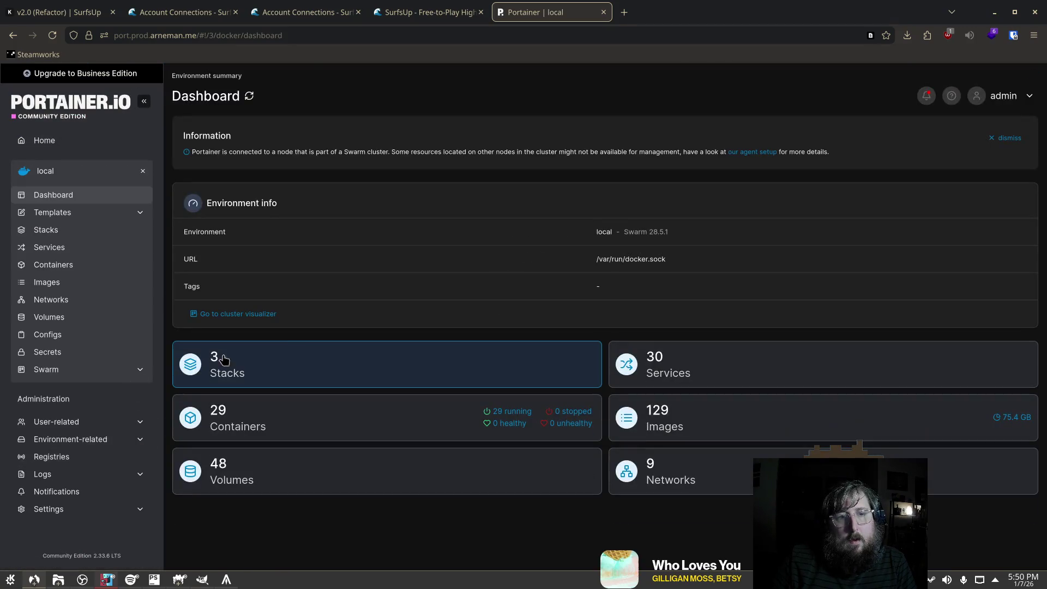
{"action": "left_click", "coordinate": [278, 380]}
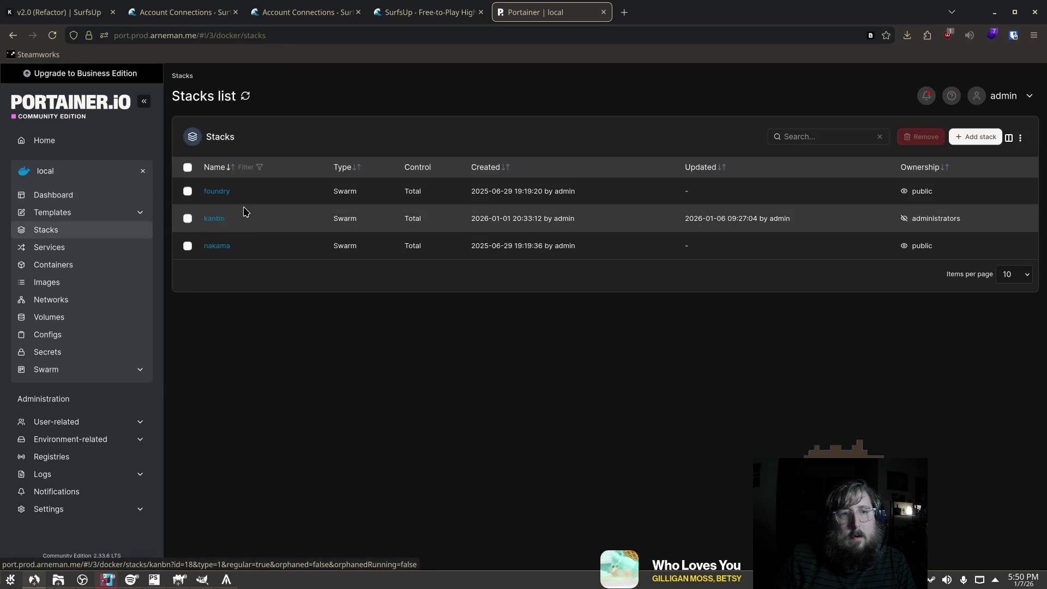
- Check the dnd Foundry page in a new tab, close it, and view the containers list
{"action": "key", "text": "ctrl+t"}
{"action": "type", "text": "dnd.arneman.me/"}
{"action": "key", "text": "Return"}
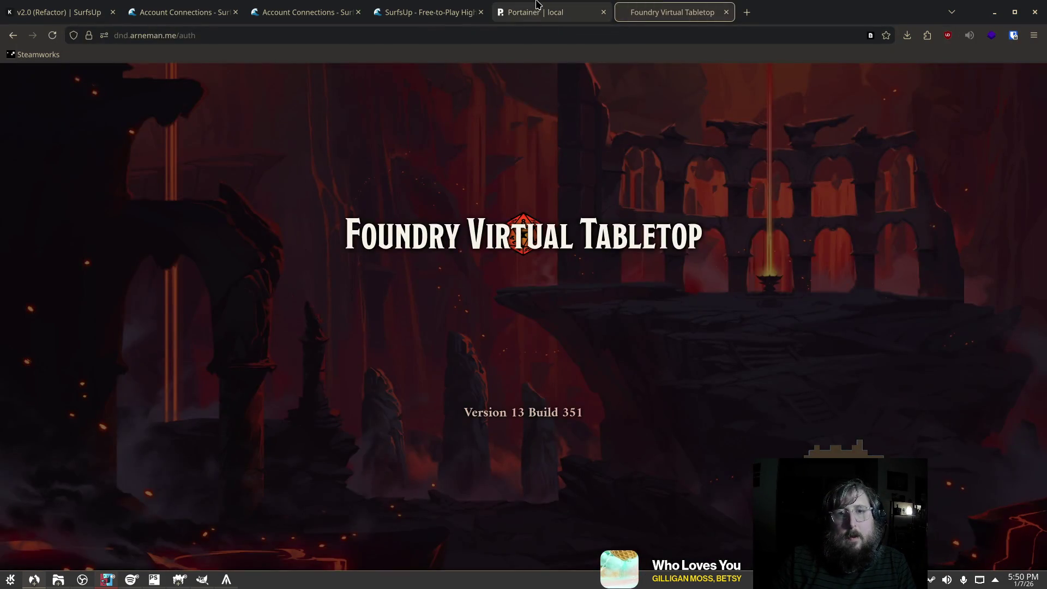
{"action": "key", "text": "ctrl+w"}
{"action": "left_click", "coordinate": [49, 265]}
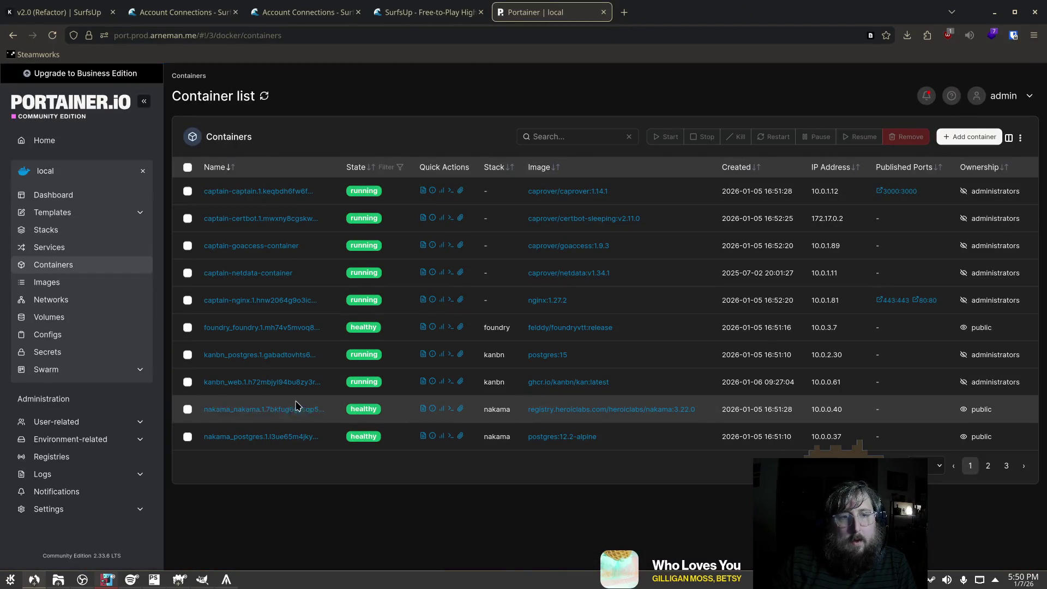
{"action": "key", "text": "ctrl+t"}
- Log into CapRover with saved credentials and open its NetData monitor from Monitoring
{"action": "type", "text": "captain.prod.arneman.me/"}
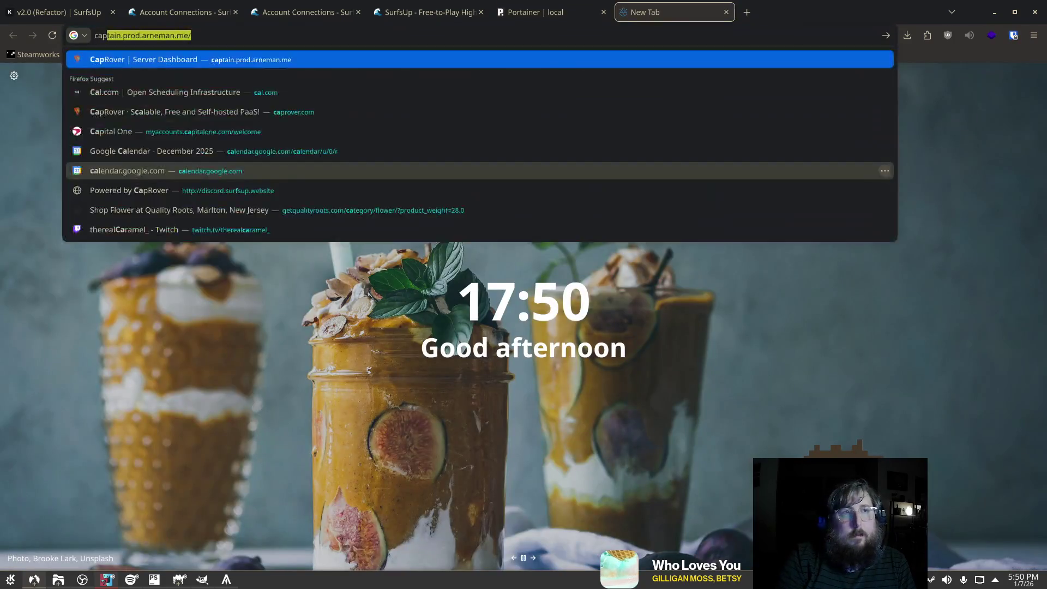
{"action": "key", "text": "Return"}
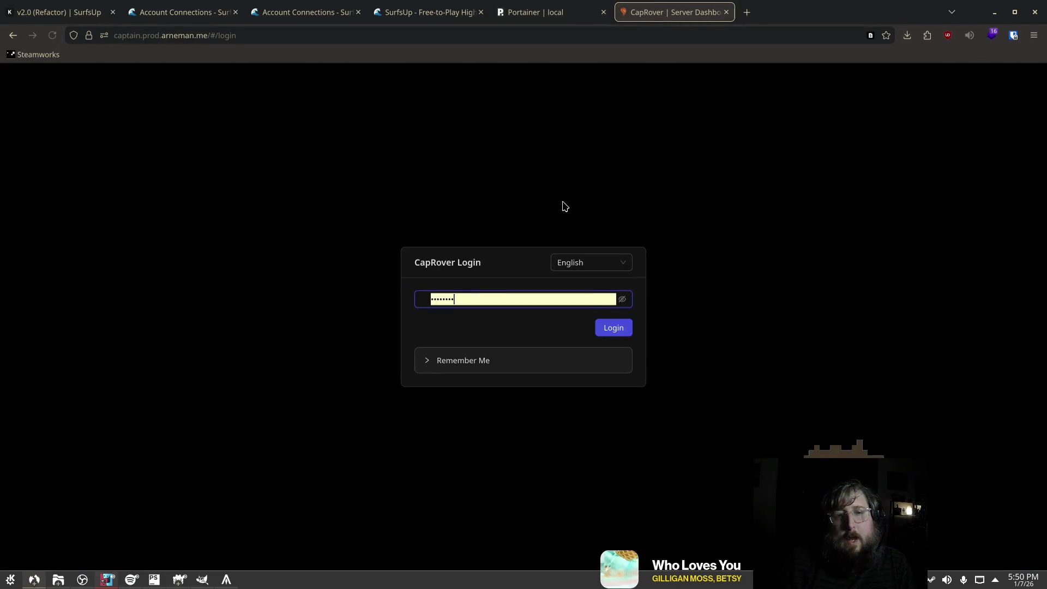
{"action": "left_click", "coordinate": [610, 337]}
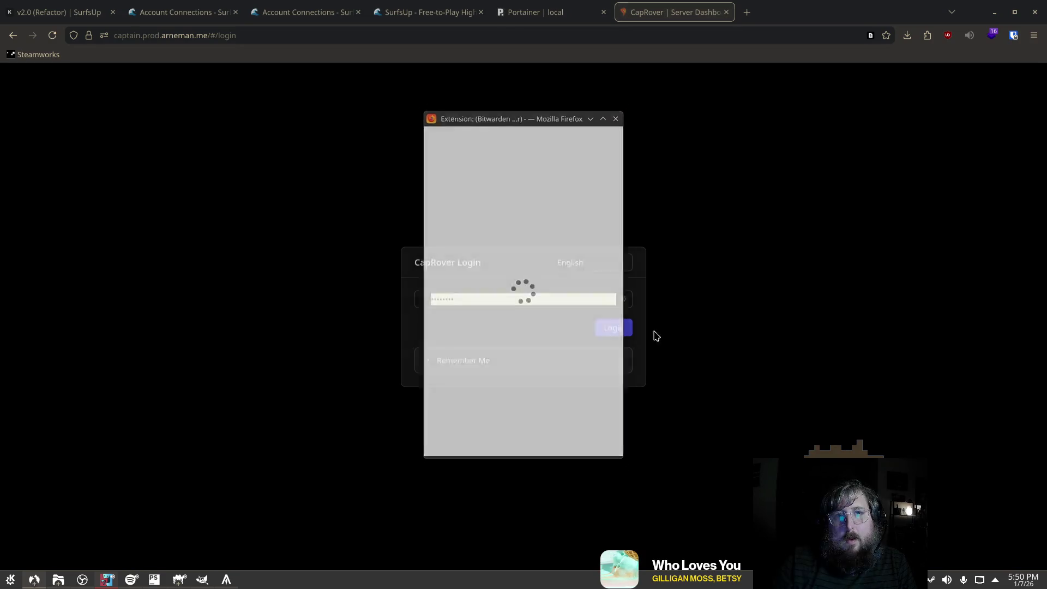
{"action": "left_click", "coordinate": [624, 336]}
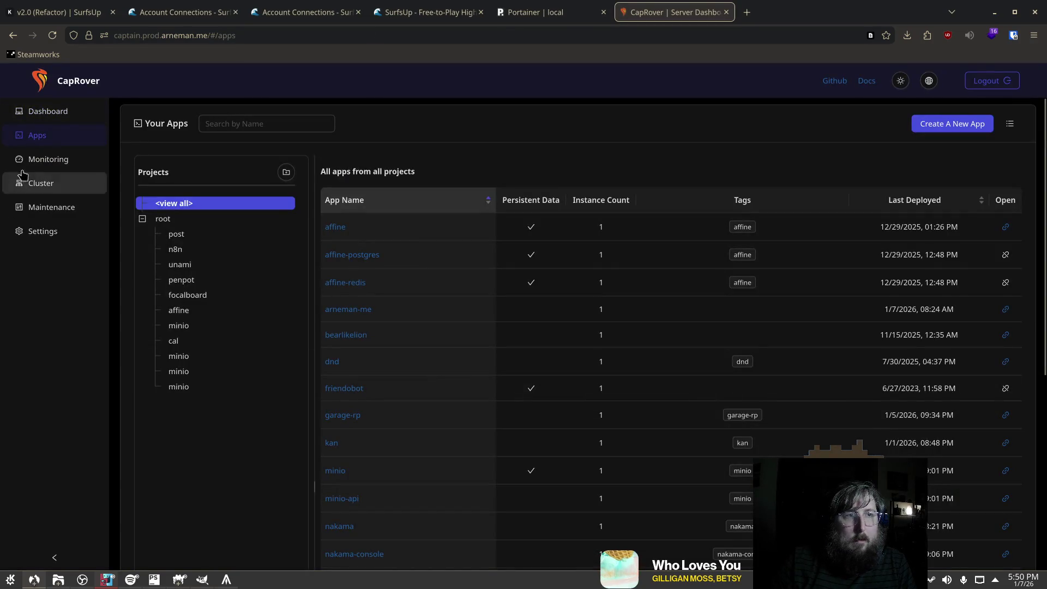
{"action": "left_click", "coordinate": [45, 159]}
{"action": "left_click", "coordinate": [878, 520]}
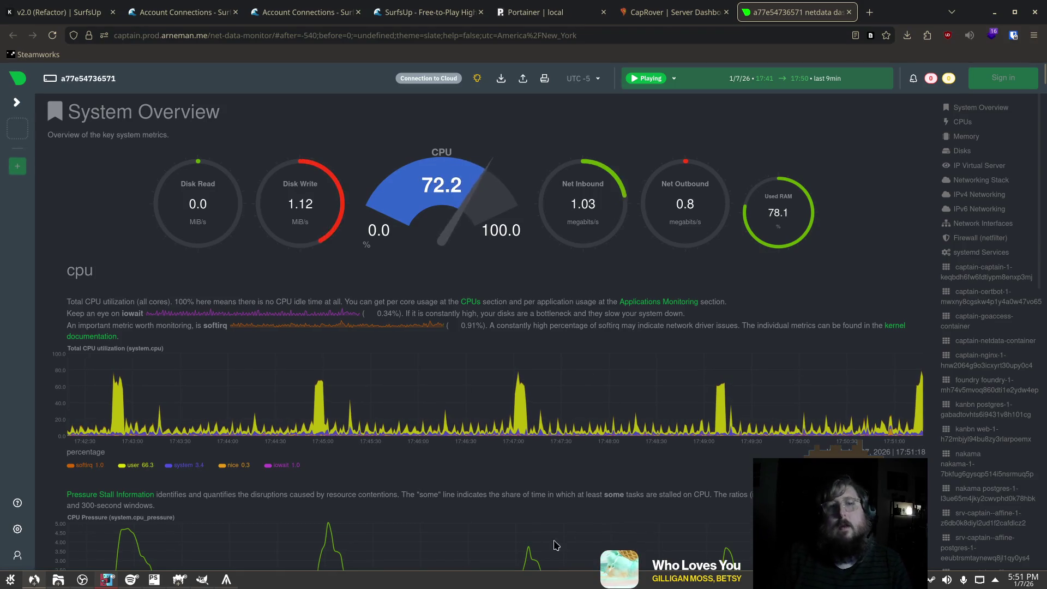
- Browse and close the arneman.me portfolio site, then drag the GitHub profile tab into this window
{"action": "key", "text": "ctrl+t"}
{"action": "type", "text": "a"}
{"action": "key", "text": "Return"}
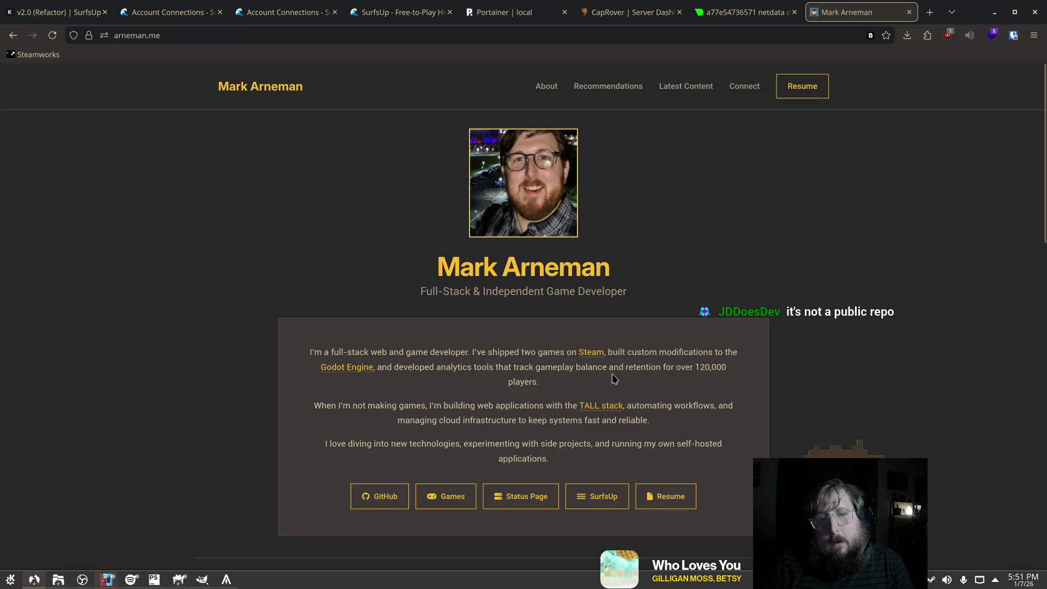
{"action": "scroll", "coordinate": [600, 383], "scroll_direction": "down", "scroll_amount": 6}
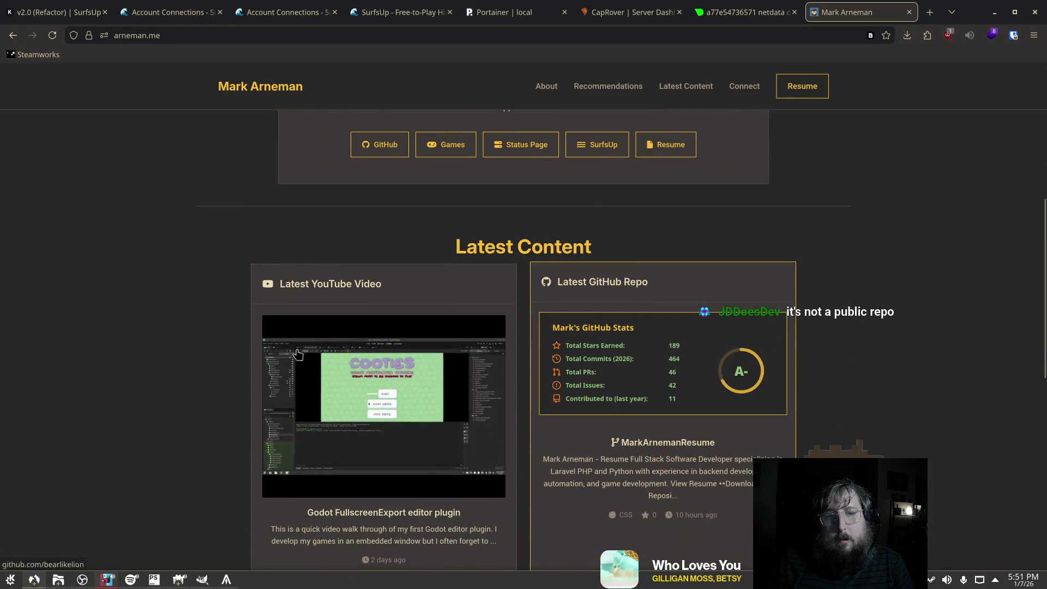
{"action": "scroll", "coordinate": [738, 308], "scroll_direction": "down", "scroll_amount": 6}
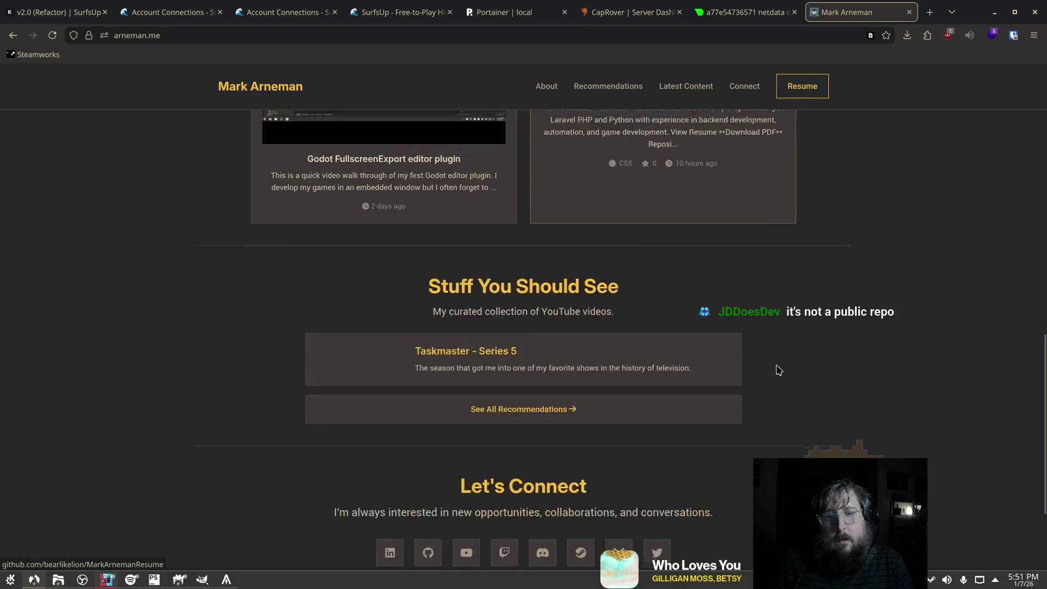
{"action": "scroll", "coordinate": [778, 370], "scroll_direction": "down", "scroll_amount": 1}
{"action": "scroll", "coordinate": [838, 333], "scroll_direction": "up", "scroll_amount": 4}
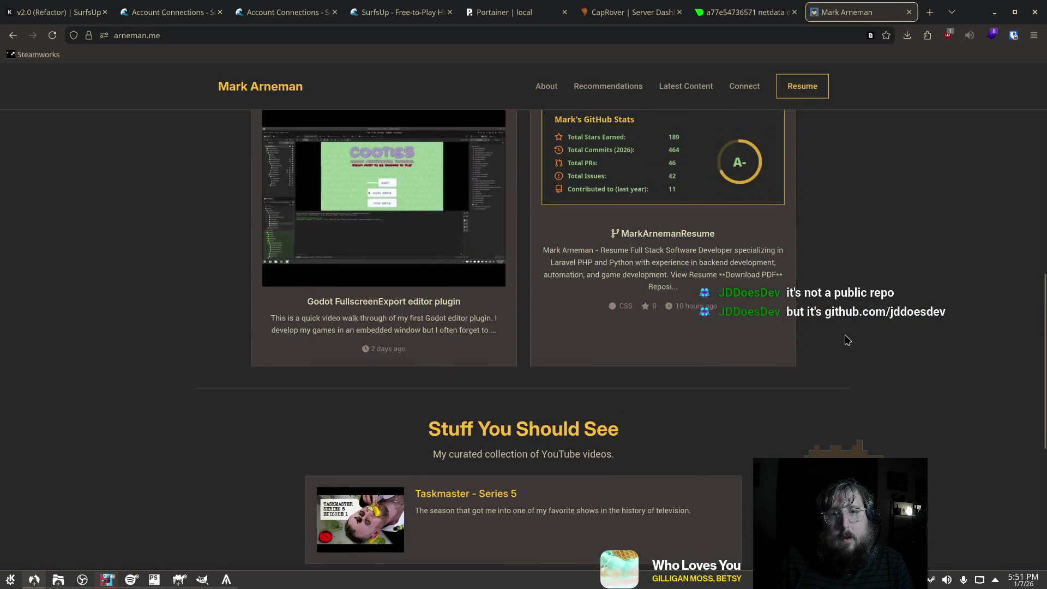
{"action": "key", "text": "ctrl+w"}
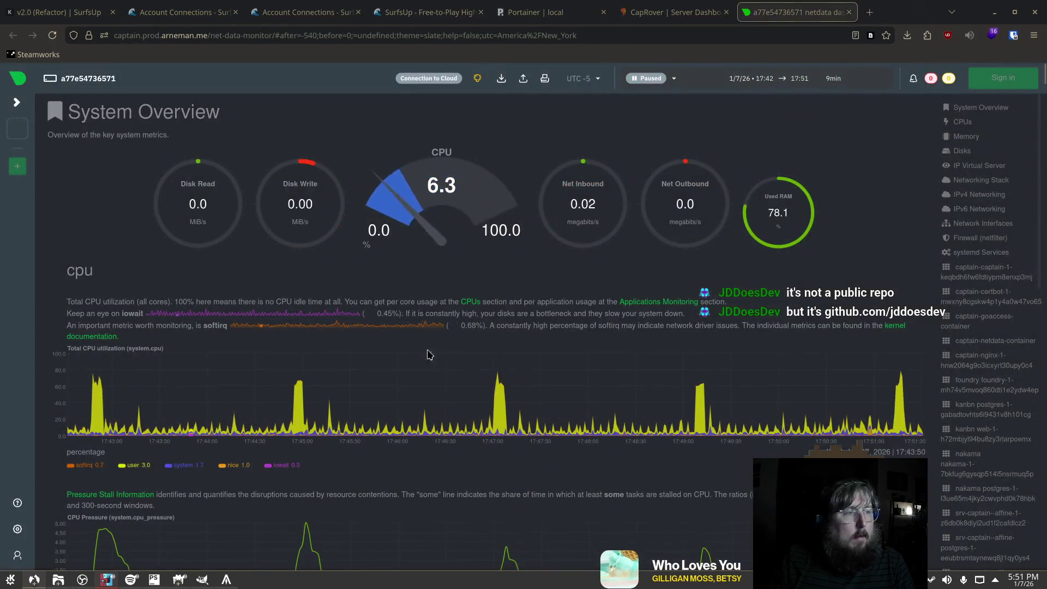
{"action": "mouse_move", "coordinate": [0, 180]}
{"action": "left_mouse_down"}
{"action": "mouse_move", "coordinate": [219, 176]}
{"action": "mouse_move", "coordinate": [578, 5]}
{"action": "left_mouse_up"}
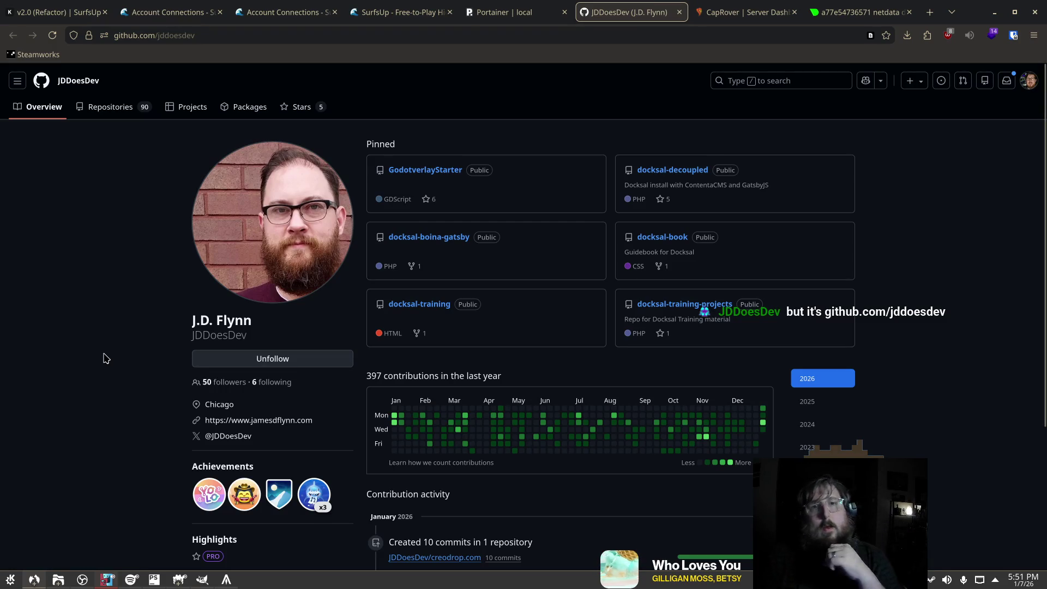
- Open GodotverlayStarter in a new tab and your own profile in a background tab
{"action": "right_click", "coordinate": [449, 170]}
{"action": "left_click", "coordinate": [479, 180]}
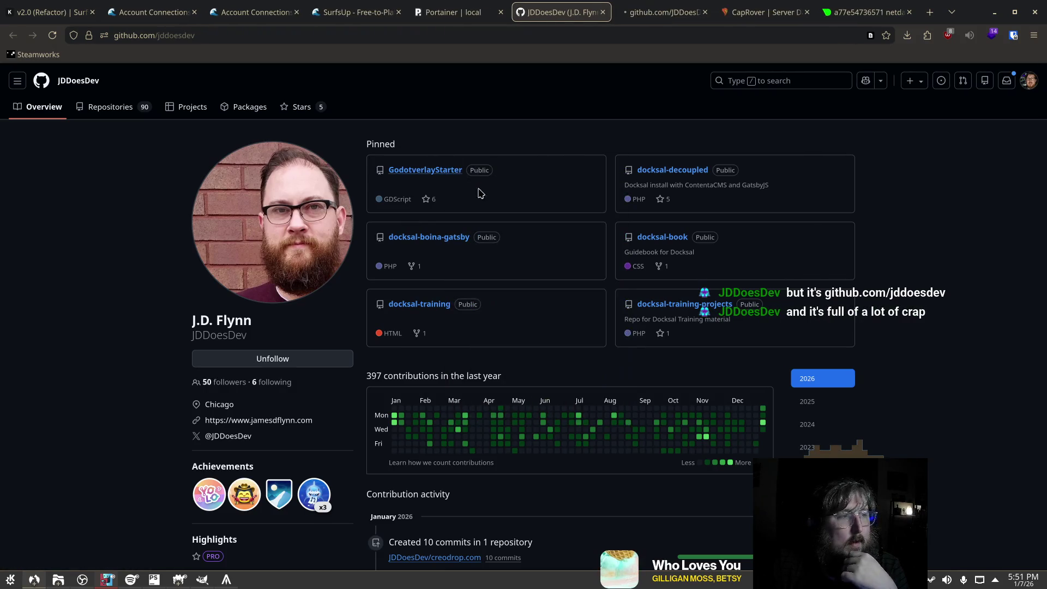
{"action": "left_click", "coordinate": [1028, 80]}
{"action": "middle_click", "coordinate": [959, 162]}
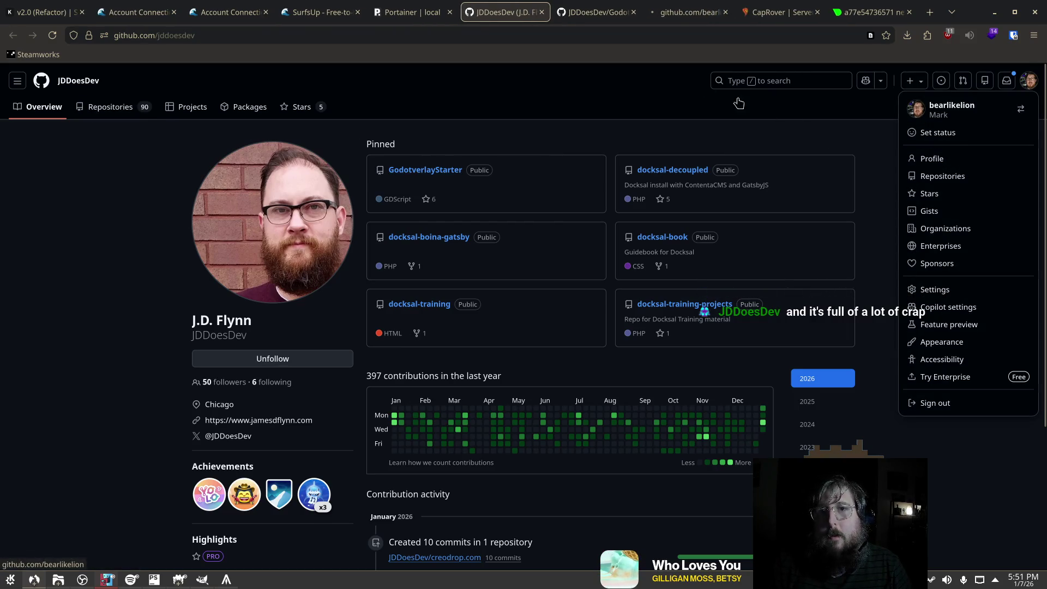
- View your own profile, close it, and scroll the other developer's profile again
{"action": "left_click", "coordinate": [689, 12]}
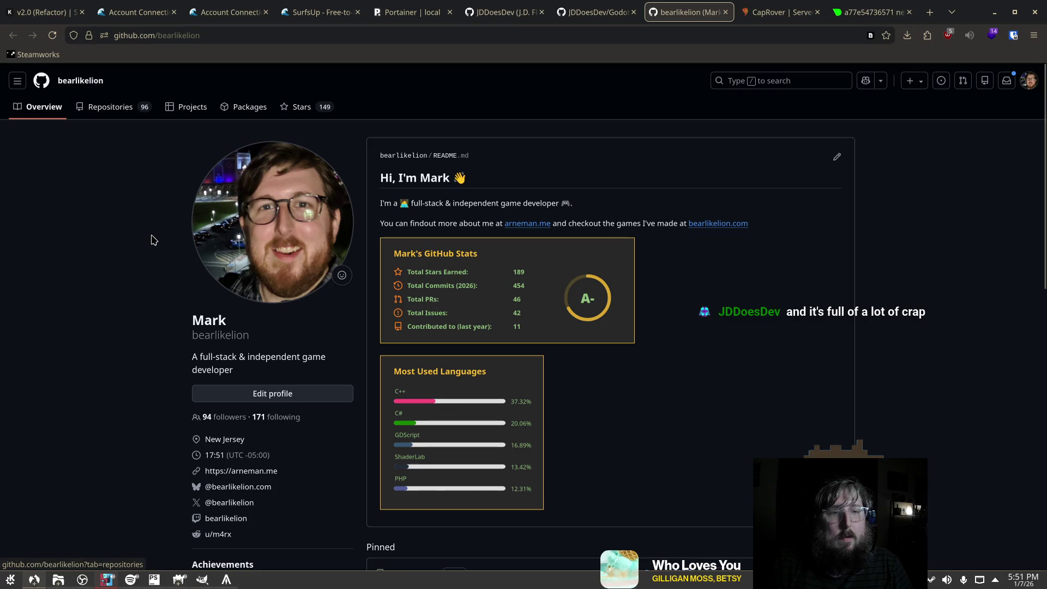
{"action": "key", "text": "ctrl+w"}
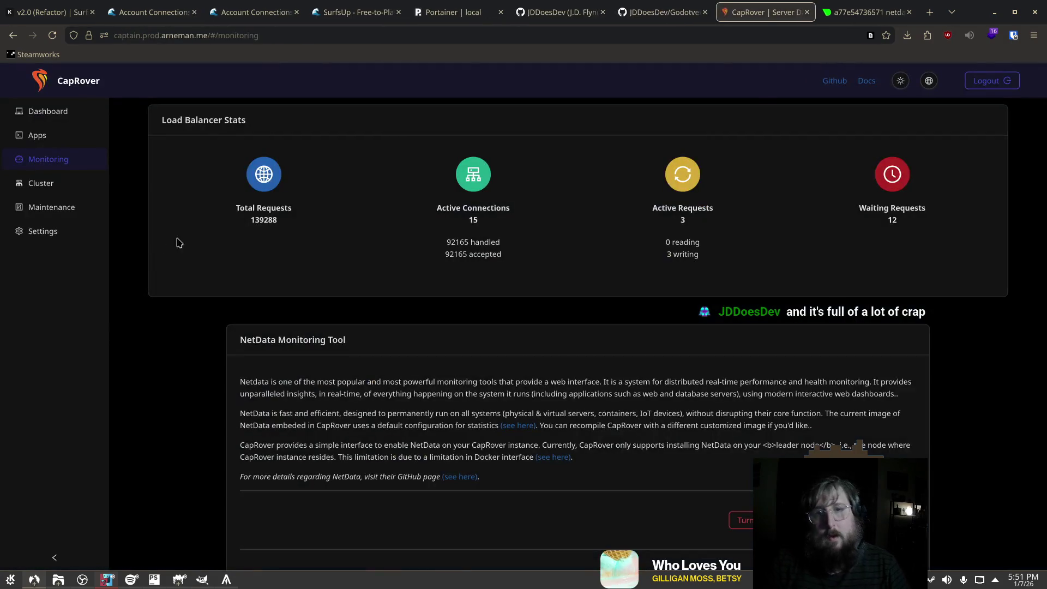
{"action": "key", "text": "ctrl+shift+Tab"}
{"action": "key", "text": "ctrl+shift+Tab"}
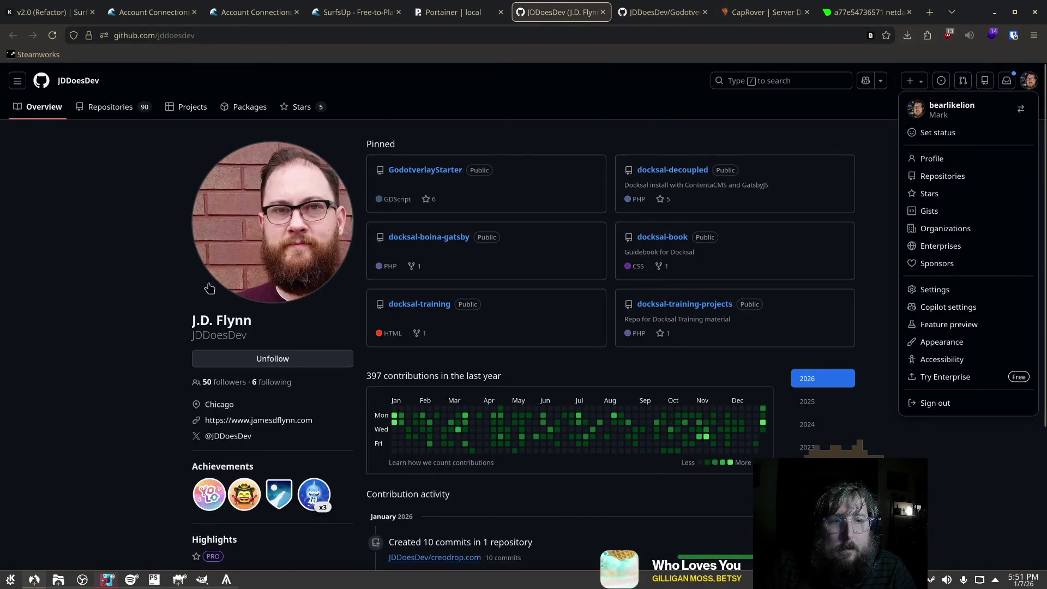
{"action": "scroll", "coordinate": [131, 336], "scroll_direction": "down", "scroll_amount": 3}
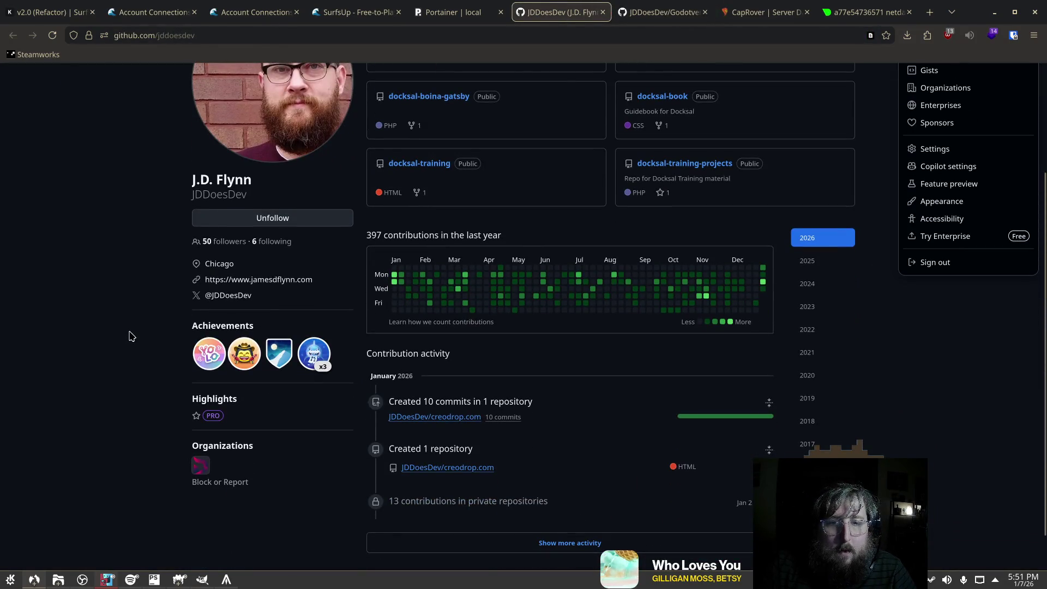
{"action": "left_click", "coordinate": [451, 480]}
{"action": "scroll", "coordinate": [451, 480], "scroll_direction": "up", "scroll_amount": 3}
{"action": "scroll", "coordinate": [453, 491], "scroll_direction": "down", "scroll_amount": 1}
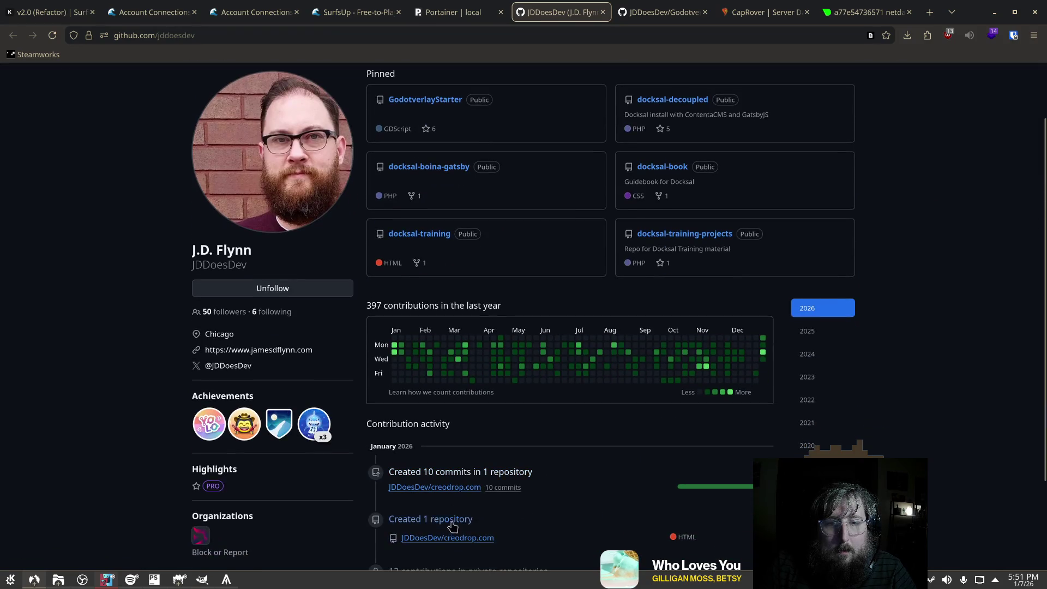
{"action": "left_click", "coordinate": [452, 538]}
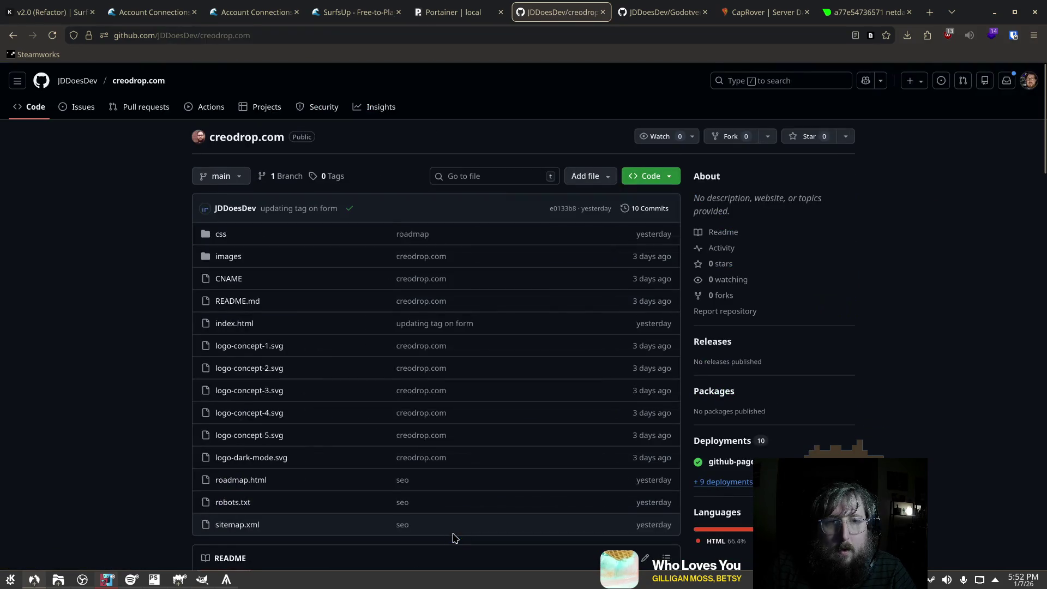
{"action": "scroll", "coordinate": [545, 381], "scroll_direction": "down", "scroll_amount": 2}
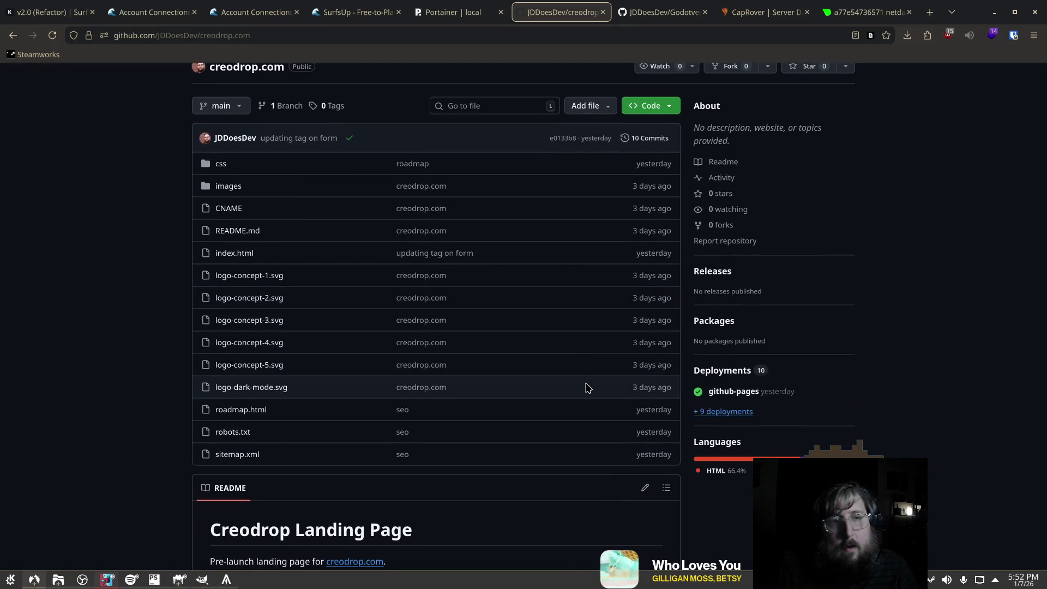
{"action": "scroll", "coordinate": [430, 371], "scroll_direction": "down", "scroll_amount": 5}
{"action": "scroll", "coordinate": [442, 373], "scroll_direction": "down", "scroll_amount": 8}
{"action": "scroll", "coordinate": [455, 366], "scroll_direction": "down", "scroll_amount": 8}
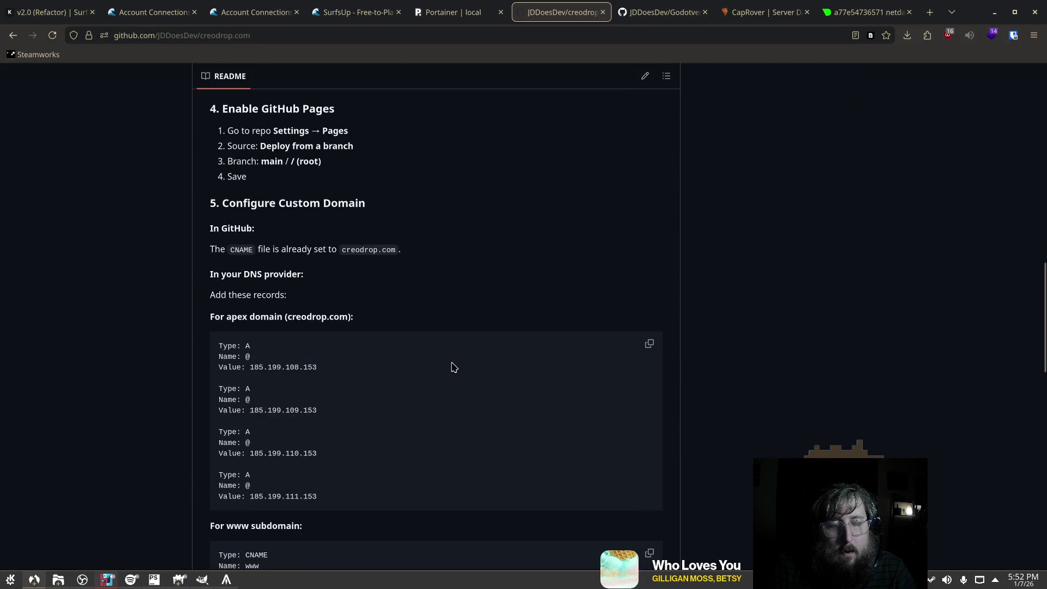
{"action": "scroll", "coordinate": [458, 364], "scroll_direction": "down", "scroll_amount": 3}
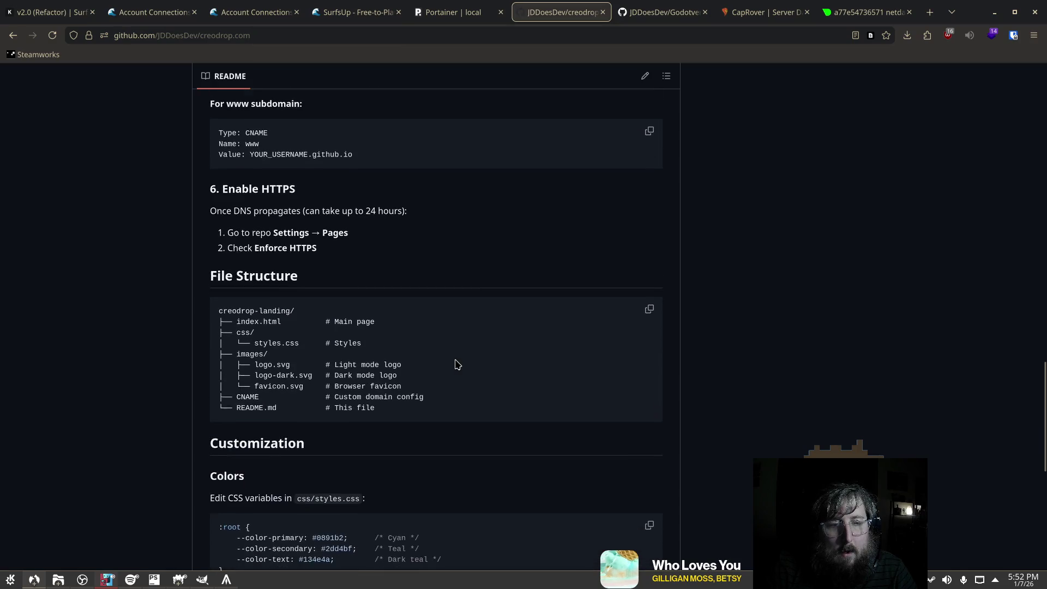
{"action": "scroll", "coordinate": [463, 361], "scroll_direction": "down", "scroll_amount": 3}
{"action": "scroll", "coordinate": [463, 360], "scroll_direction": "down", "scroll_amount": 4}
{"action": "scroll", "coordinate": [463, 361], "scroll_direction": "down", "scroll_amount": 2}
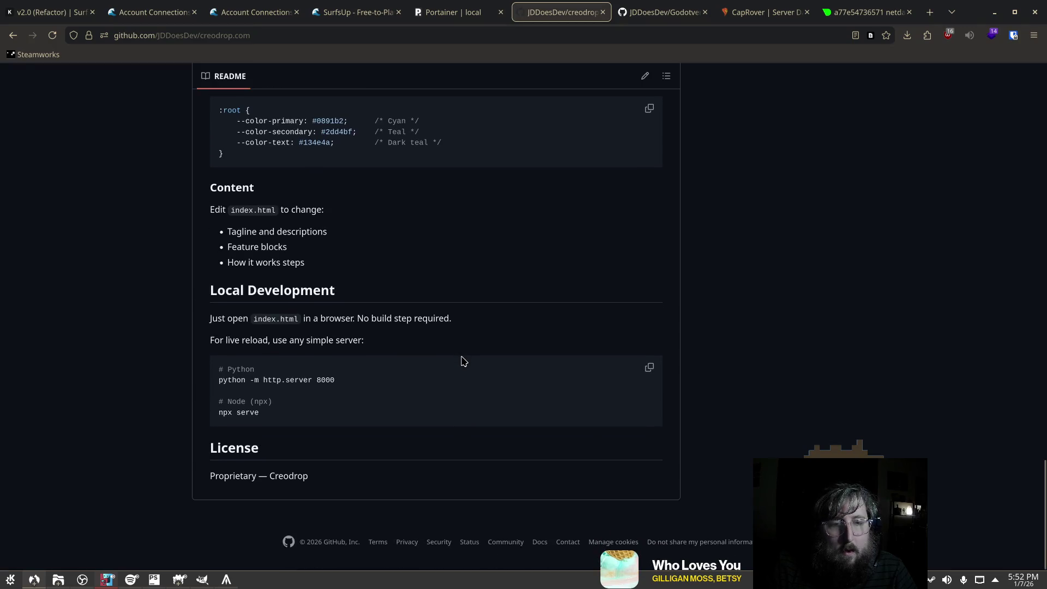
{"action": "scroll", "coordinate": [569, 348], "scroll_direction": "up", "scroll_amount": 20}
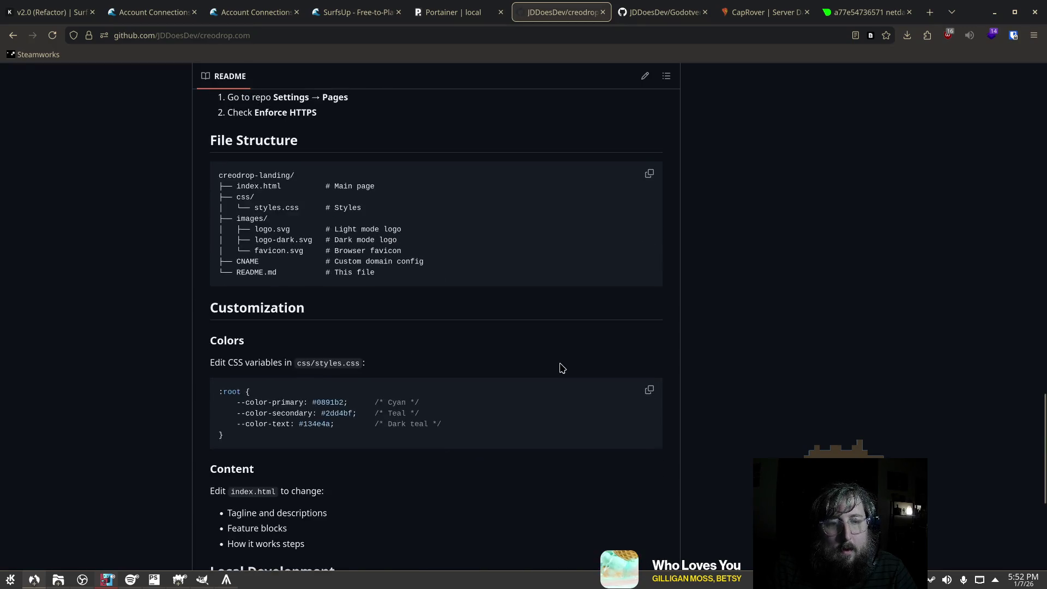
{"action": "scroll", "coordinate": [565, 369], "scroll_direction": "up", "scroll_amount": 4}
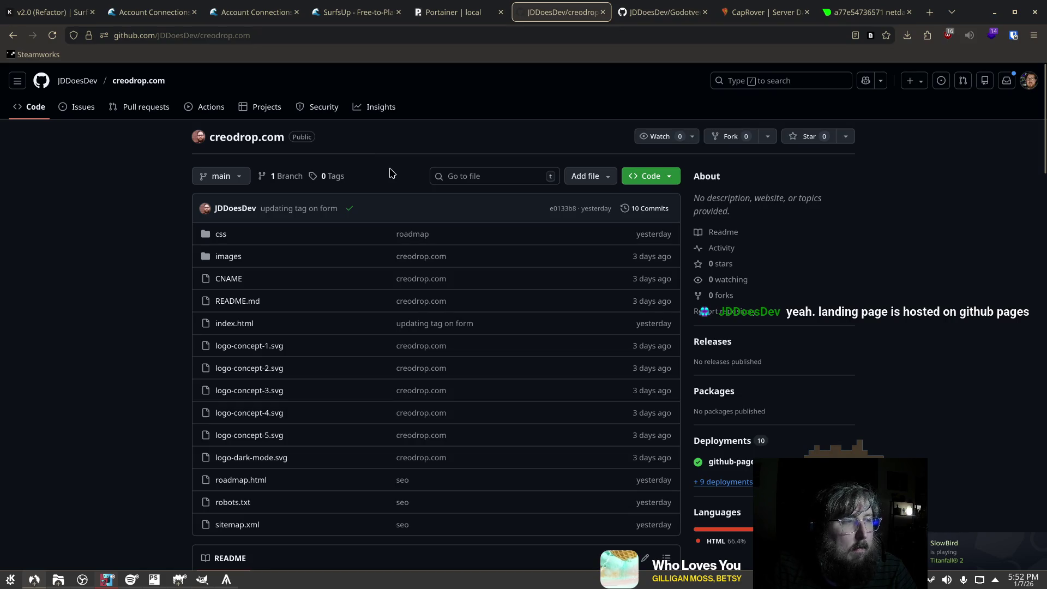
- Close the creodrop tab and open Scripts/Globals.gd in GodotverlayStarter
{"action": "left_click", "coordinate": [603, 12]}
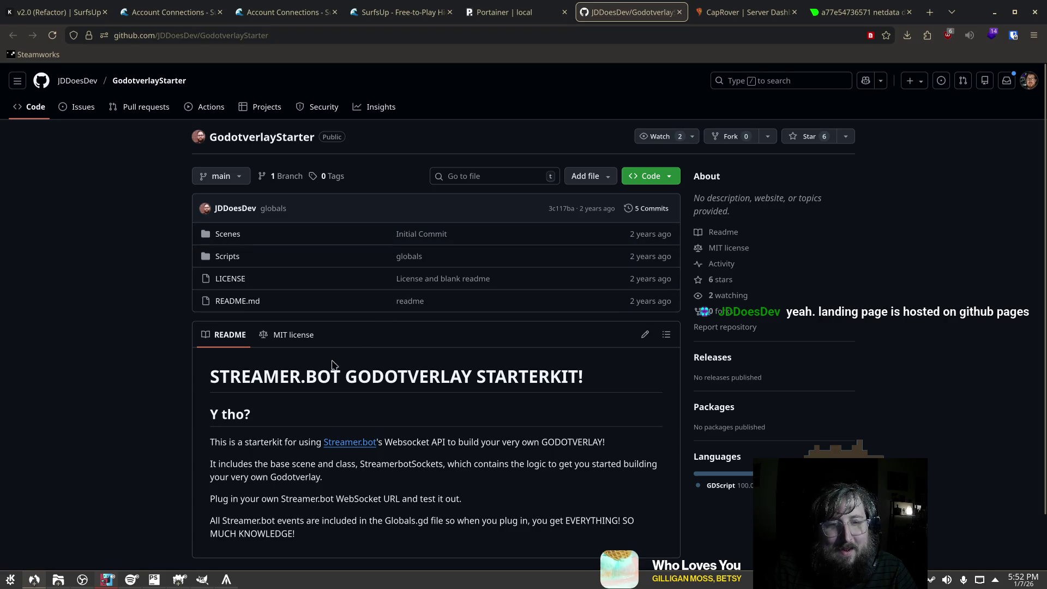
{"action": "scroll", "coordinate": [207, 438], "scroll_direction": "down", "scroll_amount": 3}
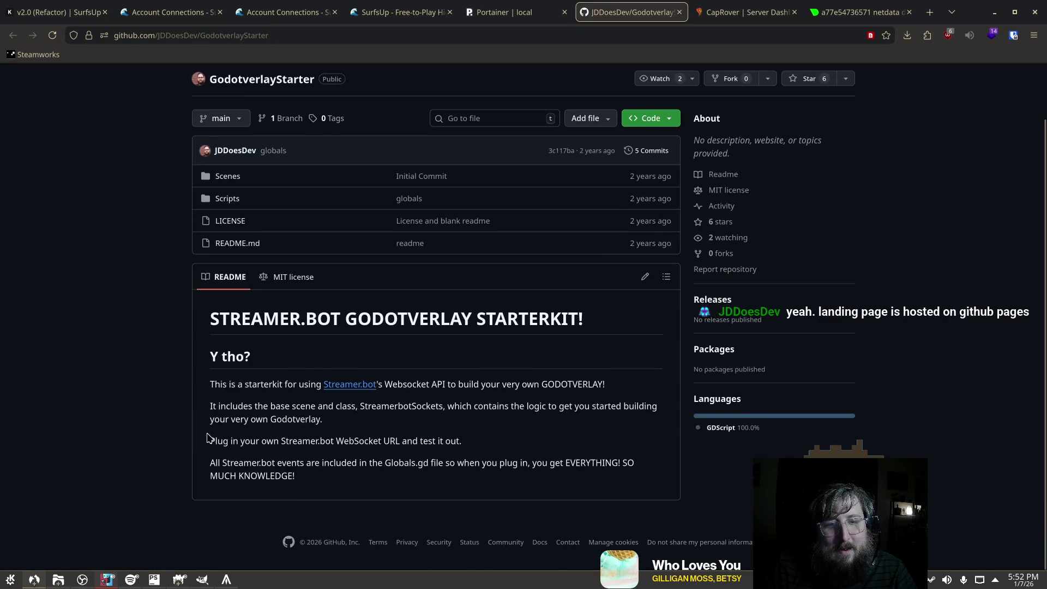
{"action": "left_click", "coordinate": [223, 200]}
{"action": "left_click", "coordinate": [54, 245]}
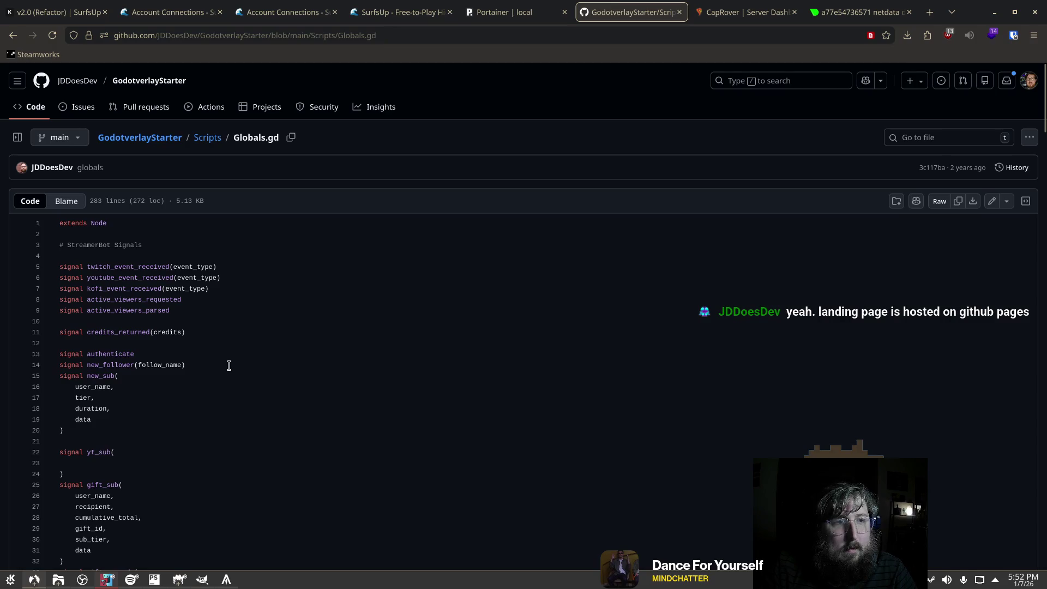
- Scroll through Globals.gd, then go to the repository owner's profile
{"action": "scroll", "coordinate": [249, 350], "scroll_direction": "down", "scroll_amount": 5}
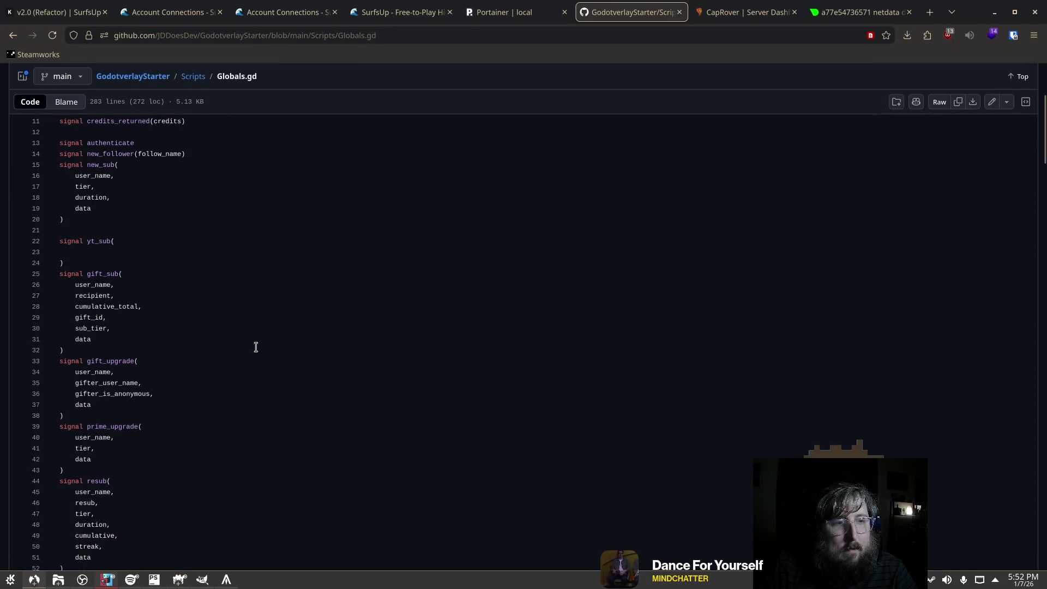
{"action": "scroll", "coordinate": [257, 346], "scroll_direction": "down", "scroll_amount": 15}
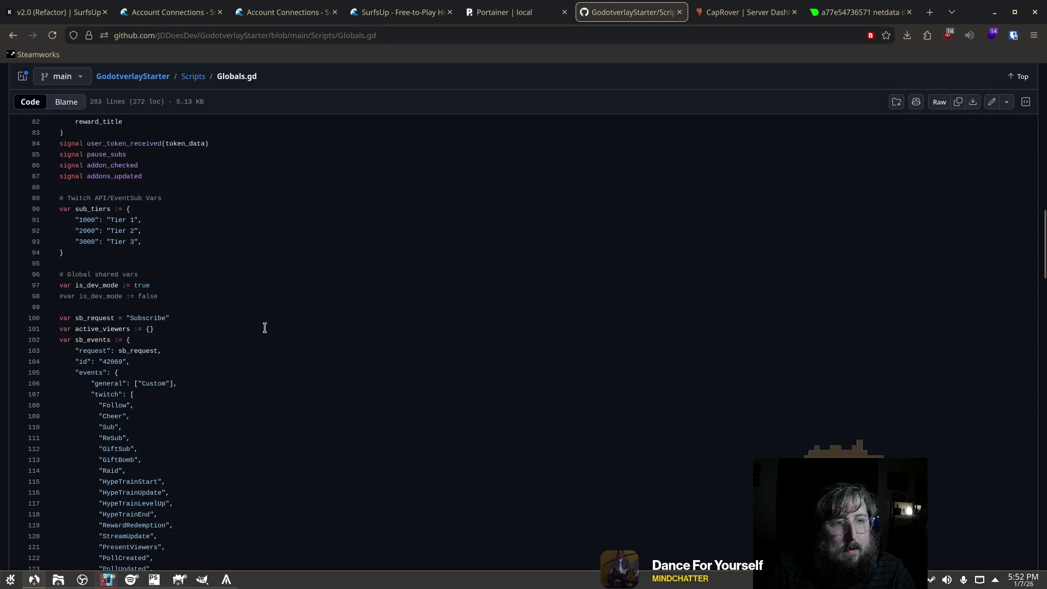
{"action": "scroll", "coordinate": [264, 327], "scroll_direction": "down", "scroll_amount": 3}
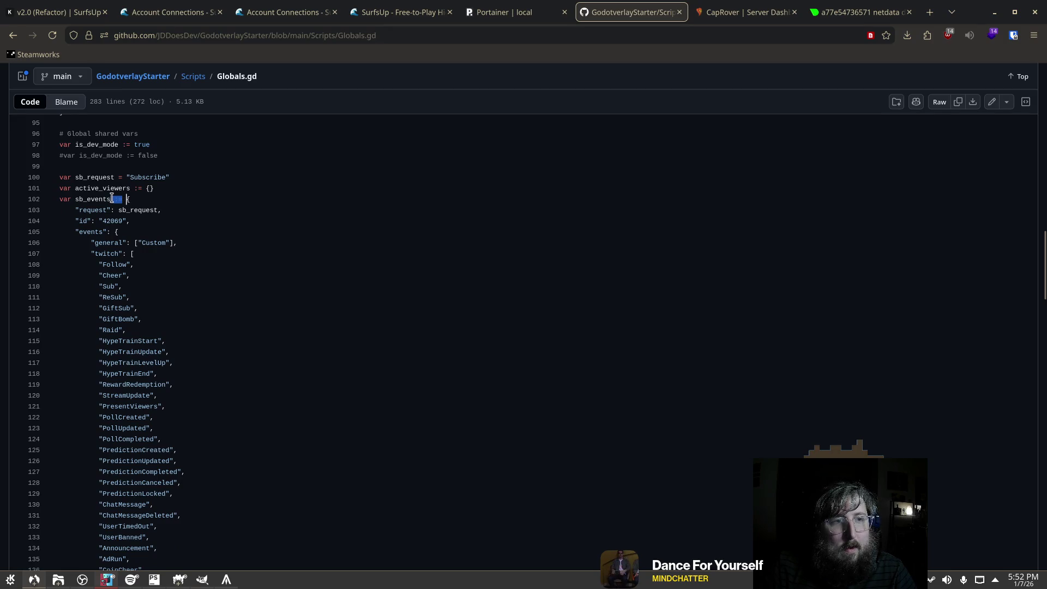
{"action": "scroll", "coordinate": [194, 206], "scroll_direction": "down", "scroll_amount": 20}
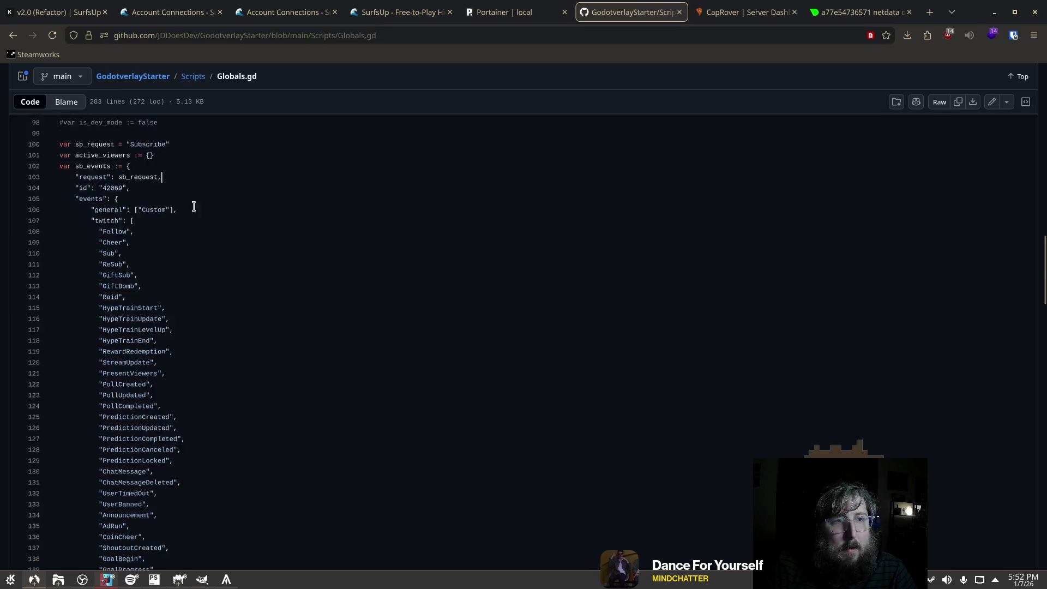
{"action": "scroll", "coordinate": [263, 224], "scroll_direction": "down", "scroll_amount": 3}
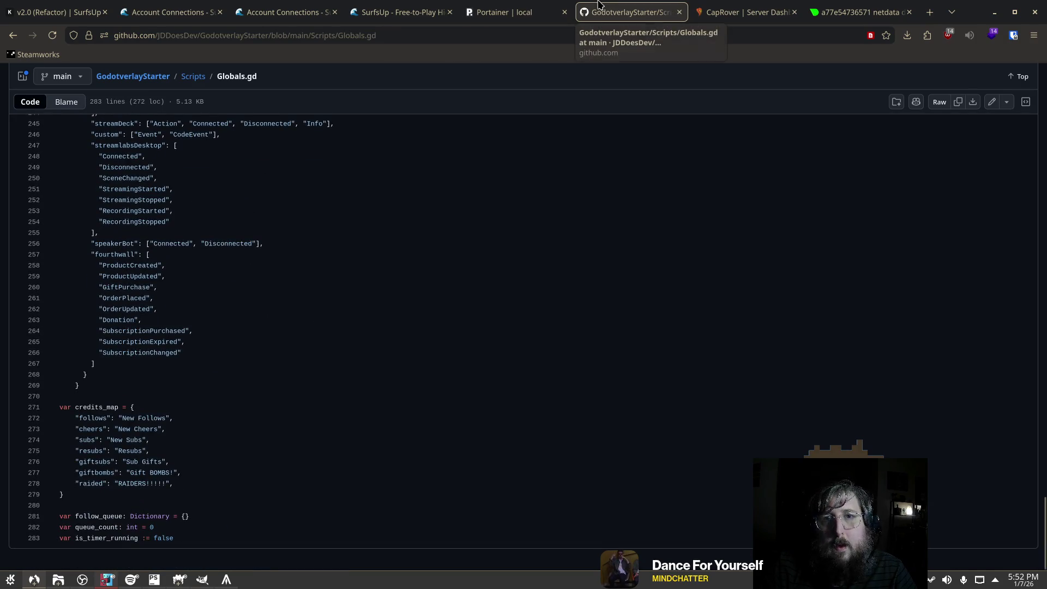
{"action": "scroll", "coordinate": [886, 355], "scroll_direction": "up", "scroll_amount": 20}
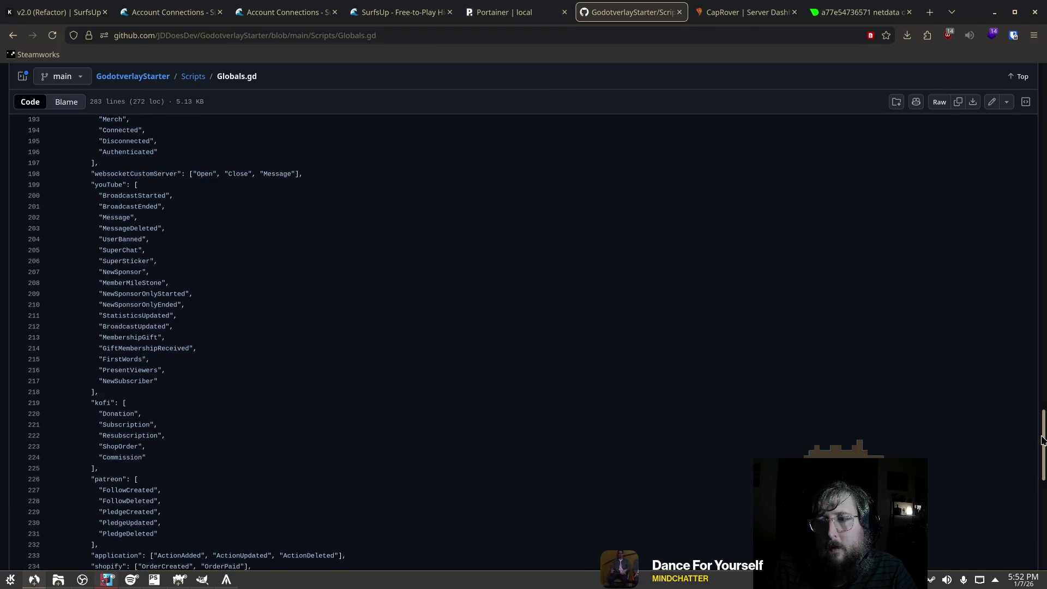
{"action": "left_click", "coordinate": [76, 80]}
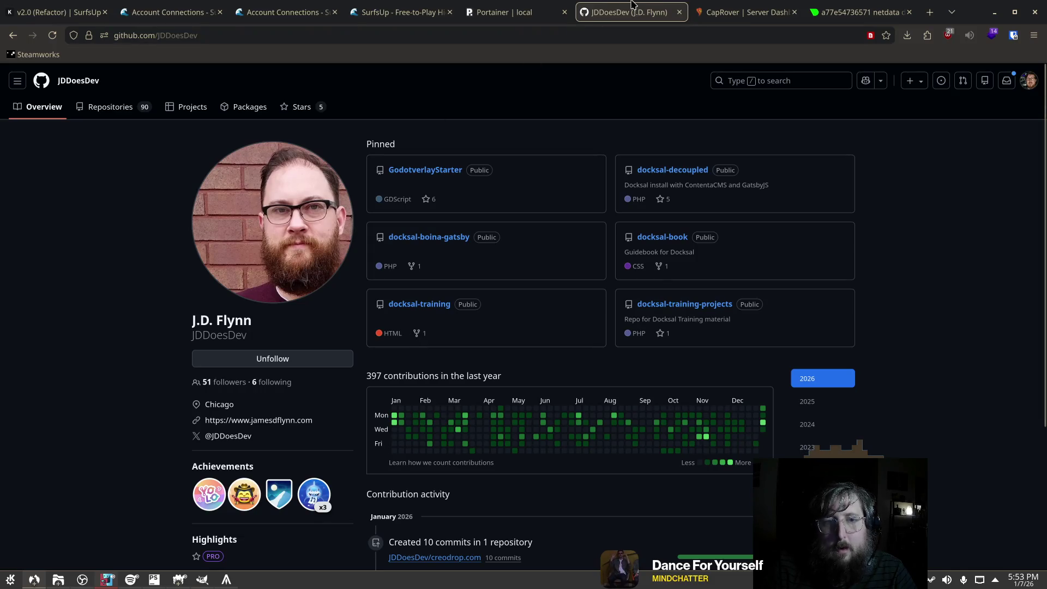
- Close the GitHub profile, CapRover and Netdata tabs
{"action": "left_click", "coordinate": [680, 12]}
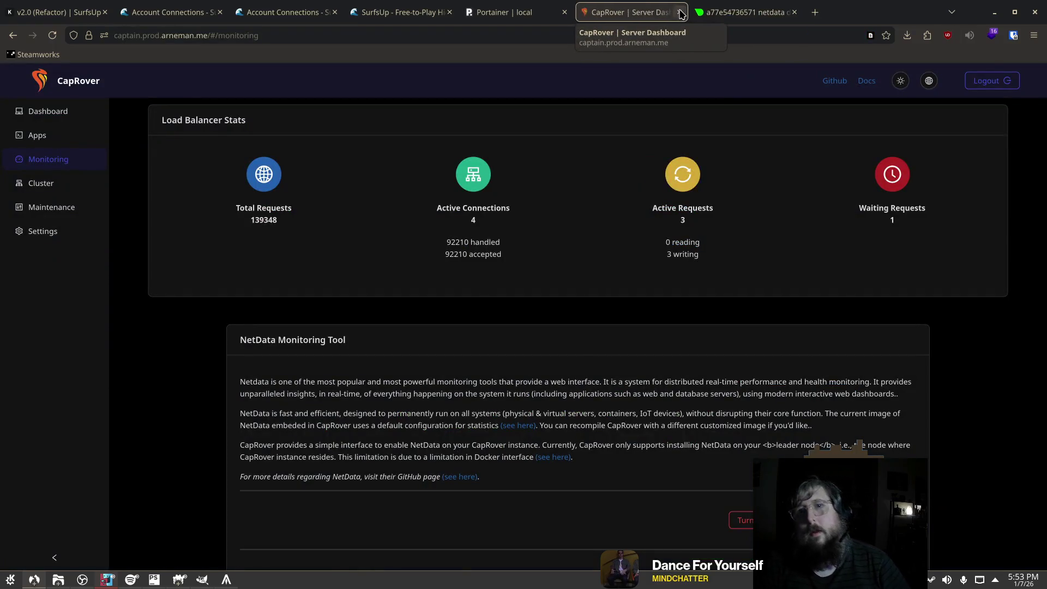
{"action": "left_click", "coordinate": [680, 12]}
{"action": "left_click", "coordinate": [680, 12]}
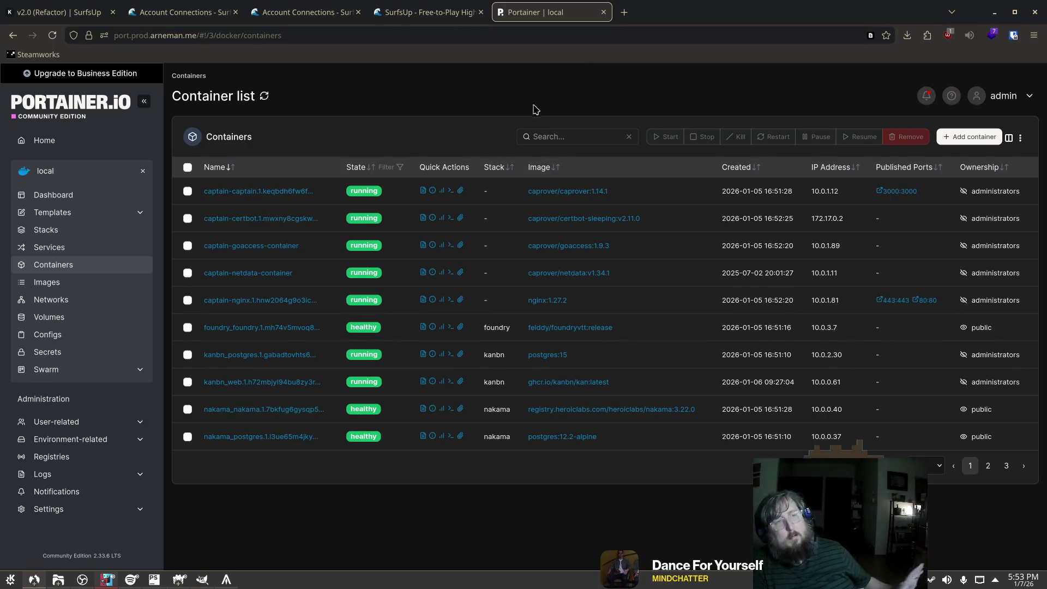
- Close the duplicate Account Connections tab and return to the Godot editor
{"action": "left_click", "coordinate": [242, 6]}
{"action": "left_click", "coordinate": [252, 8]}
{"action": "left_click", "coordinate": [218, 12]}
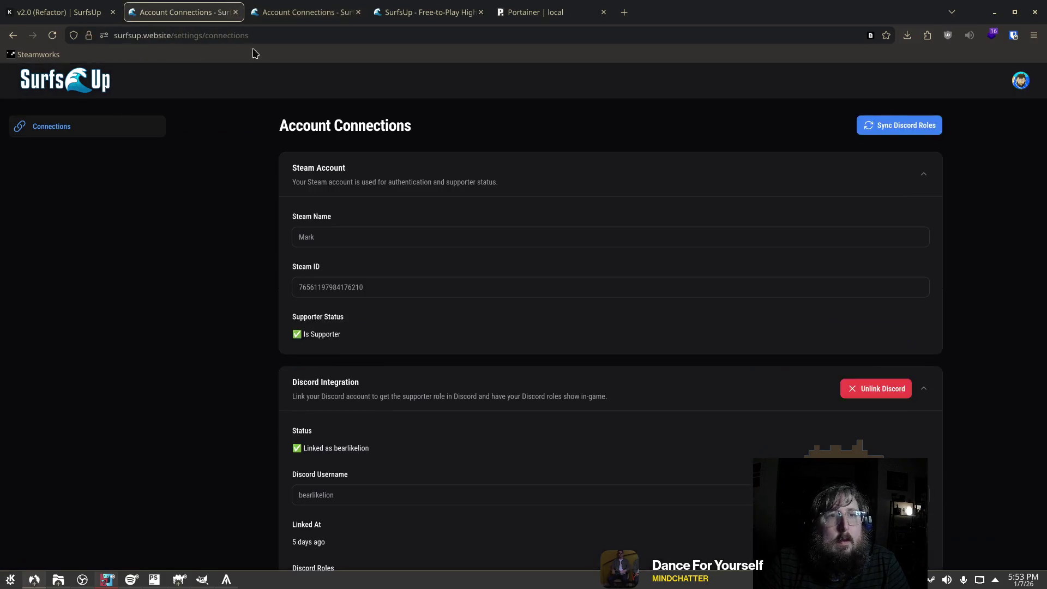
{"action": "left_click", "coordinate": [235, 12]}
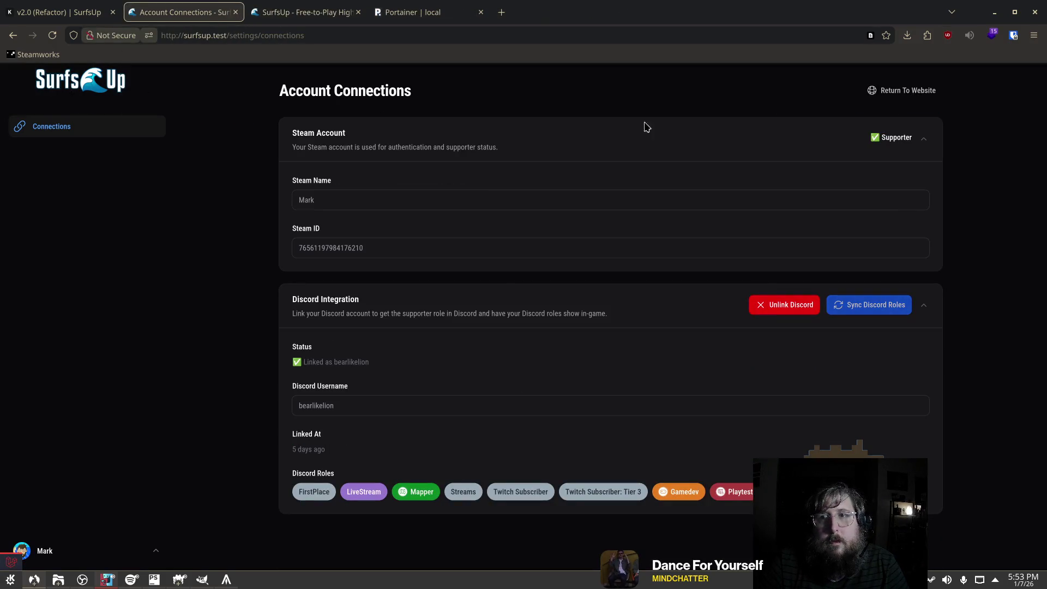
{"action": "left_click", "coordinate": [295, 12]}
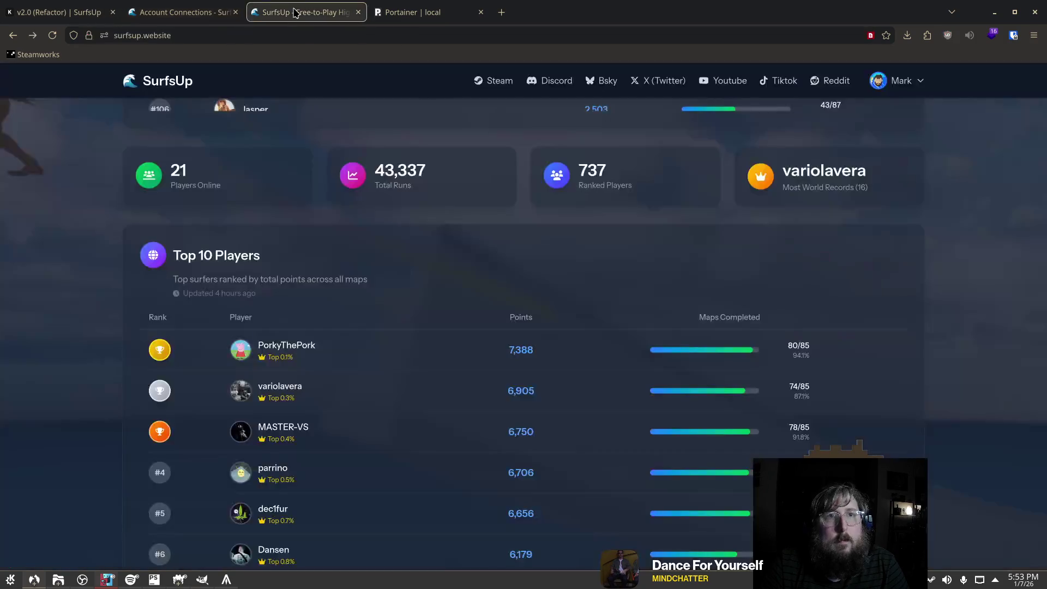
{"action": "left_click", "coordinate": [175, 580]}
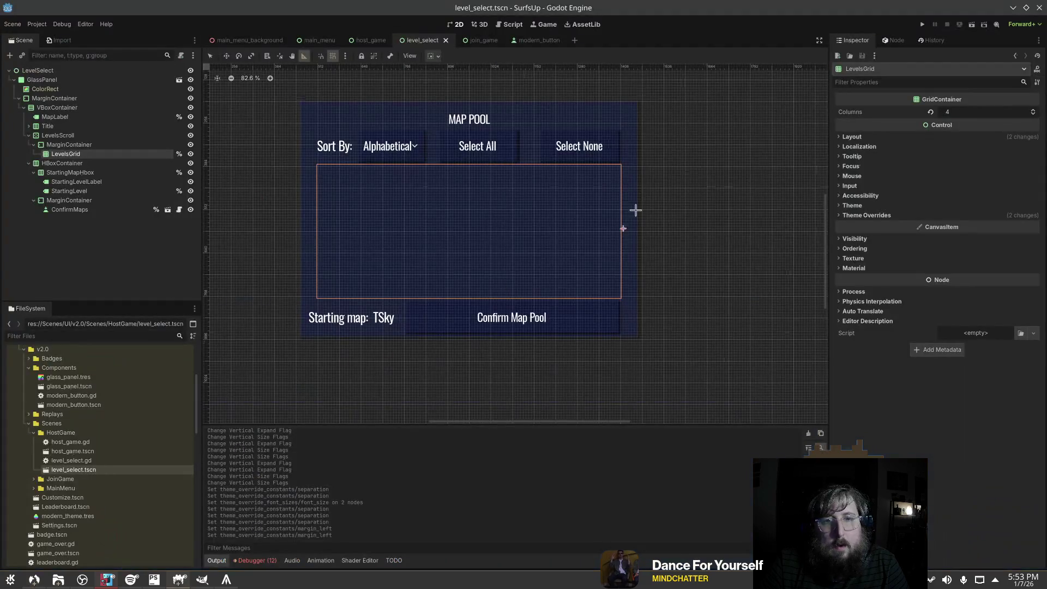
- Turn on Allow Reselect and Fit To Longest Item for the SortOption dropdown
{"action": "key", "text": "Escape"}
{"action": "scroll", "coordinate": [538, 221], "scroll_direction": "up", "scroll_amount": 3}
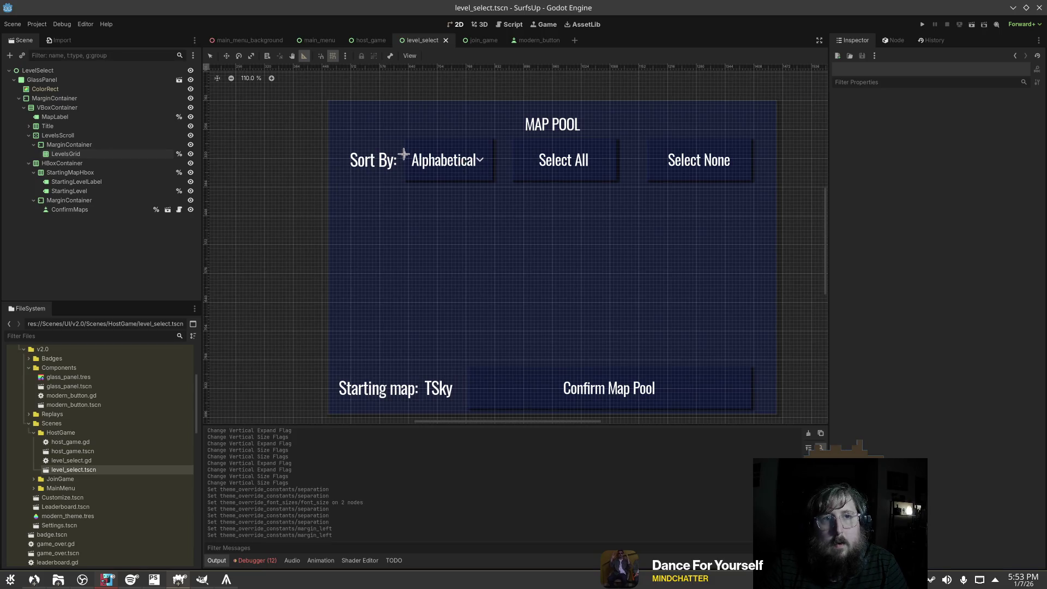
{"action": "left_click", "coordinate": [472, 172]}
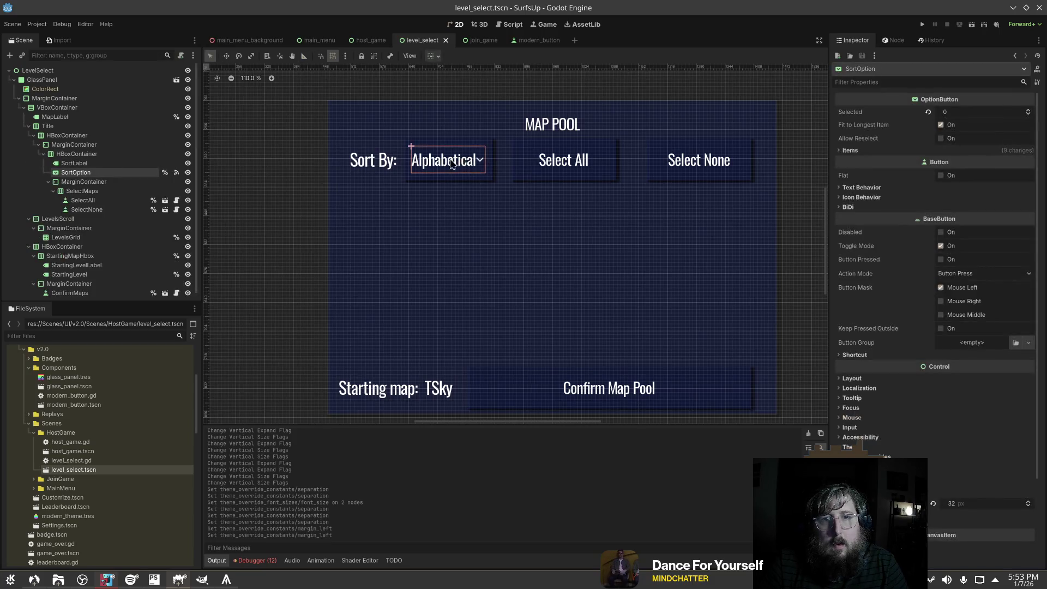
{"action": "left_click", "coordinate": [100, 155]}
{"action": "left_click", "coordinate": [103, 171]}
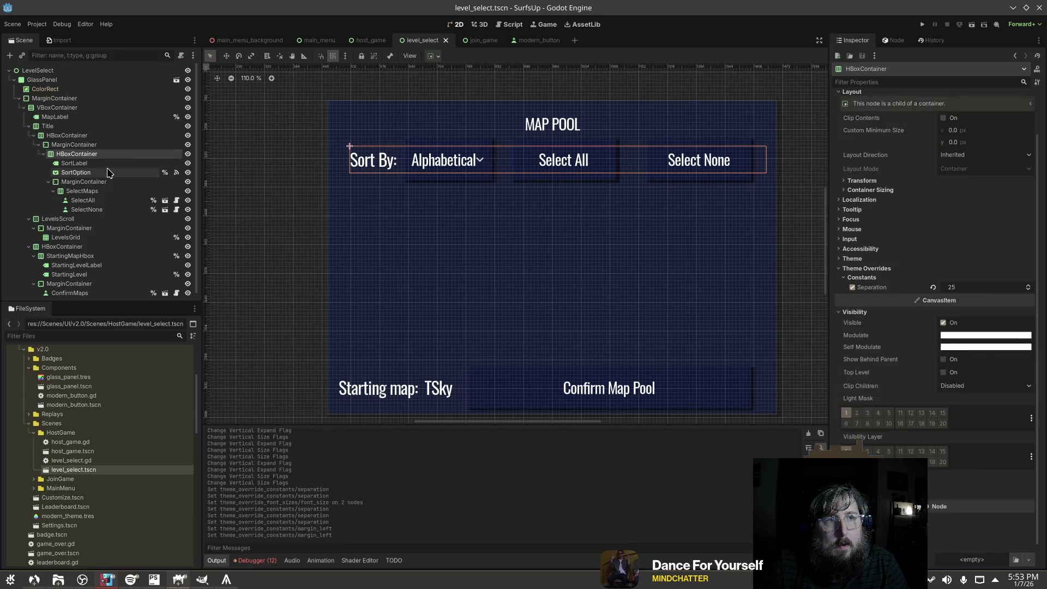
{"action": "left_click", "coordinate": [107, 164]}
{"action": "left_click", "coordinate": [110, 164], "text": "shift"}
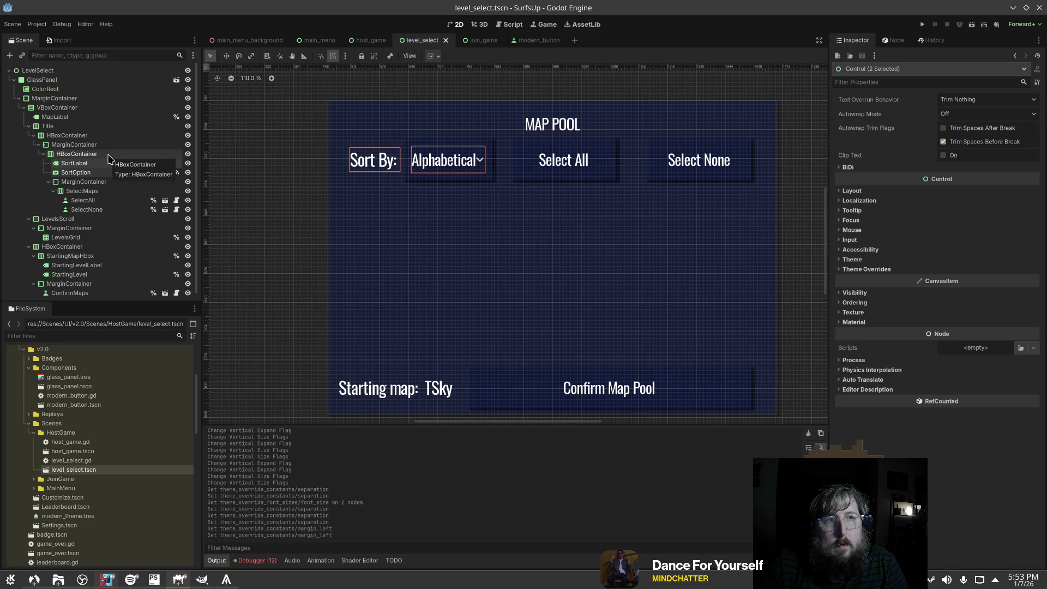
{"action": "left_click", "coordinate": [107, 159]}
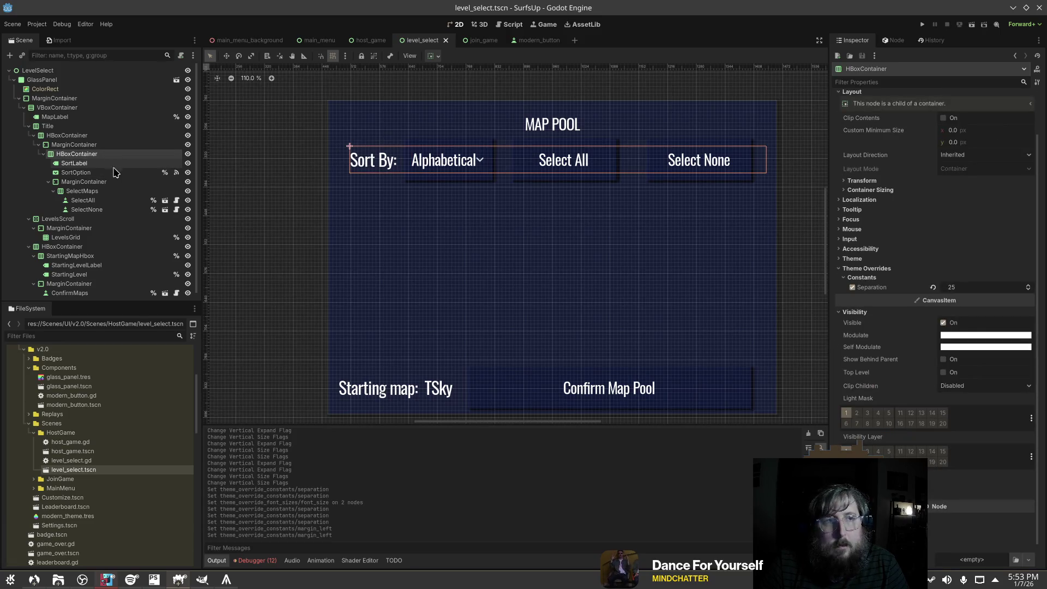
{"action": "left_click", "coordinate": [111, 173]}
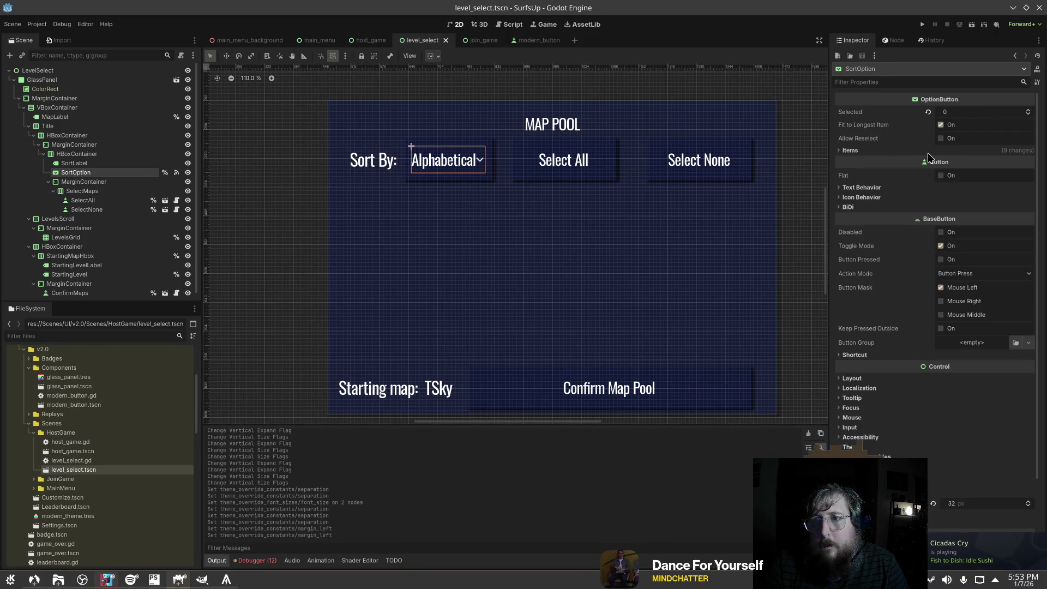
{"action": "left_click", "coordinate": [939, 138]}
{"action": "left_click", "coordinate": [933, 126]}
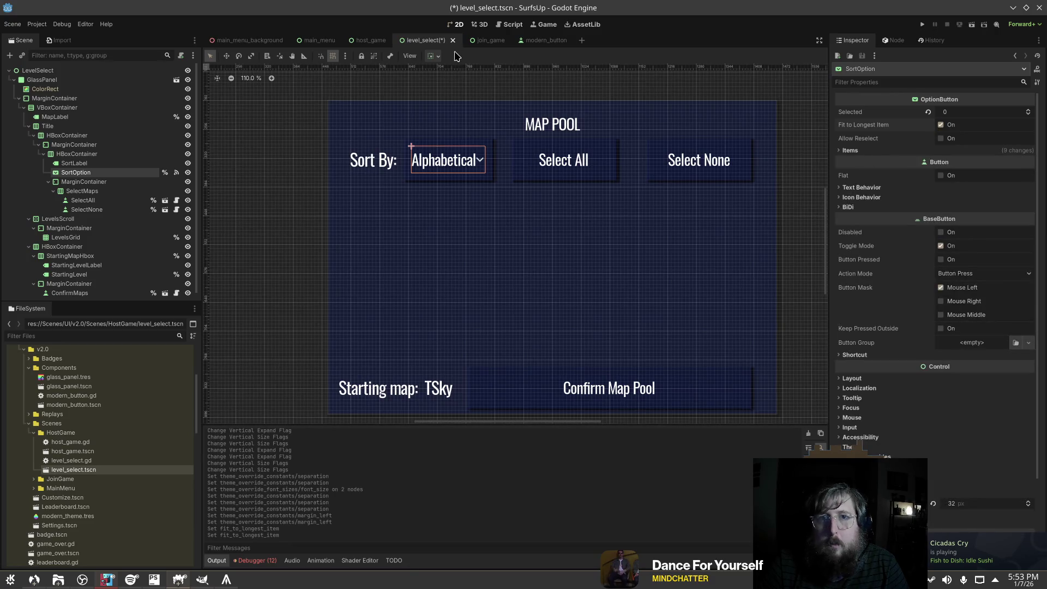
- Change SortOption's vertical container sizing flags, undoing the first centring attempt
{"action": "left_click", "coordinate": [433, 56]}
{"action": "left_click", "coordinate": [454, 127]}
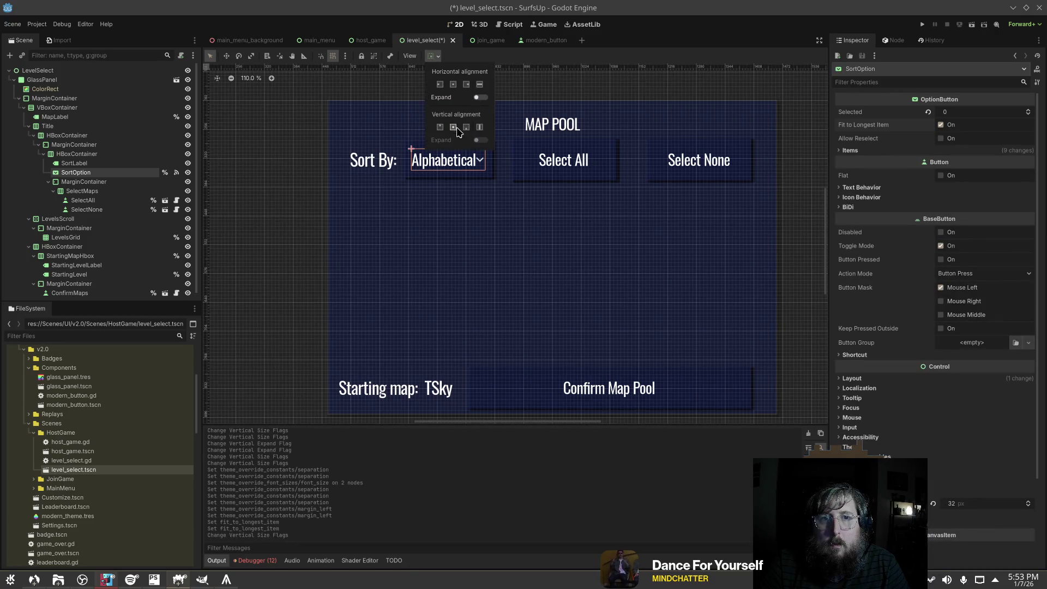
{"action": "key", "text": "ctrl+z"}
{"action": "left_click", "coordinate": [525, 214]}
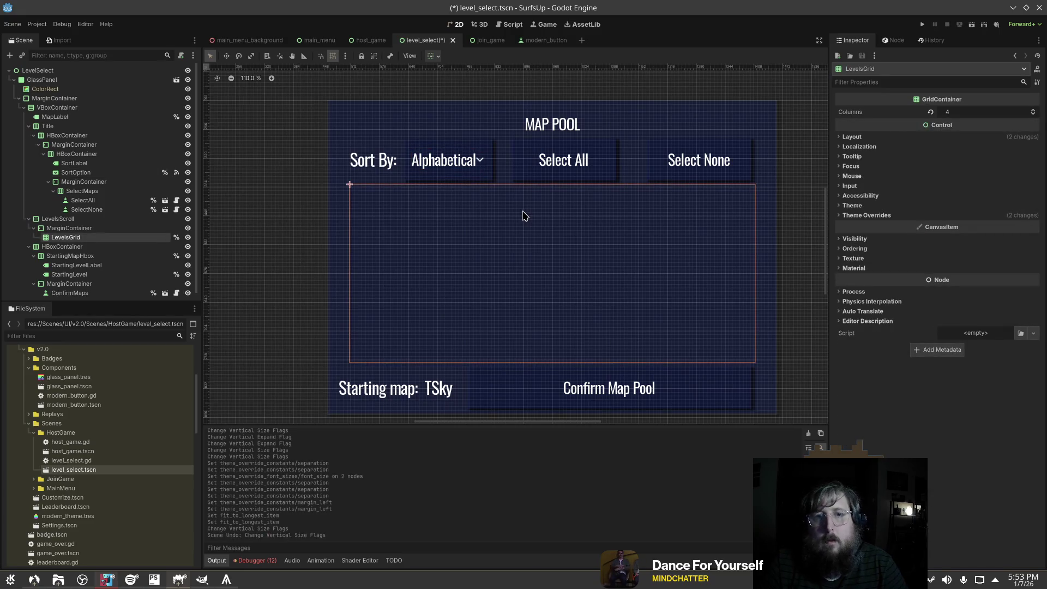
{"action": "left_click", "coordinate": [481, 164]}
{"action": "left_click", "coordinate": [433, 55]}
{"action": "left_click", "coordinate": [460, 128]}
- Hide the MarginContainer holding the Select All and Select None buttons
{"action": "left_click", "coordinate": [509, 220]}
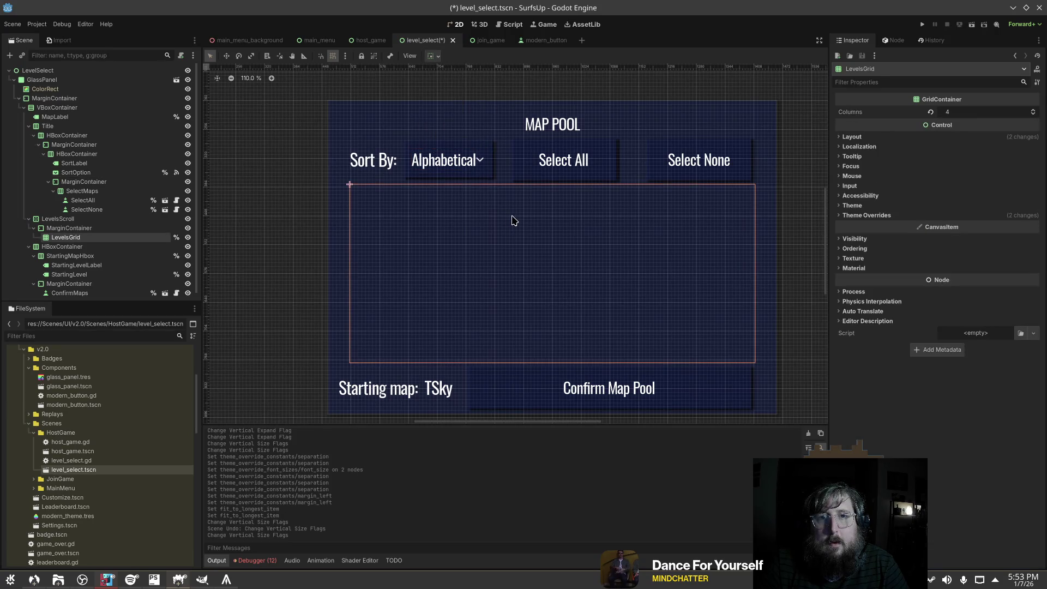
{"action": "scroll", "coordinate": [589, 280], "scroll_direction": "up", "scroll_amount": 4}
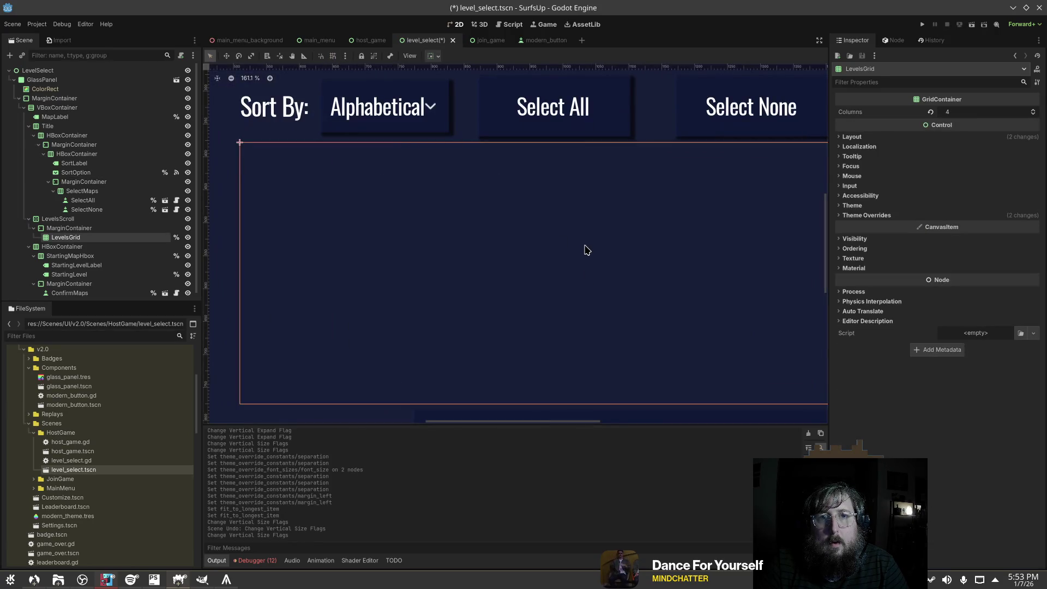
{"action": "scroll", "coordinate": [507, 280], "scroll_direction": "down", "scroll_amount": 2}
{"action": "left_click", "coordinate": [481, 183]}
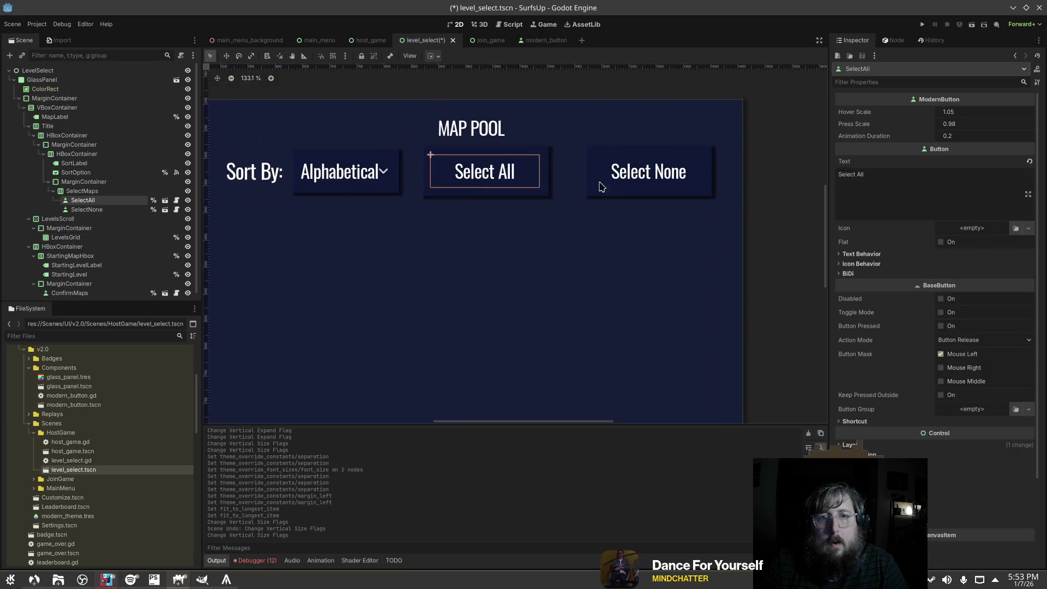
{"action": "left_click", "coordinate": [84, 181]}
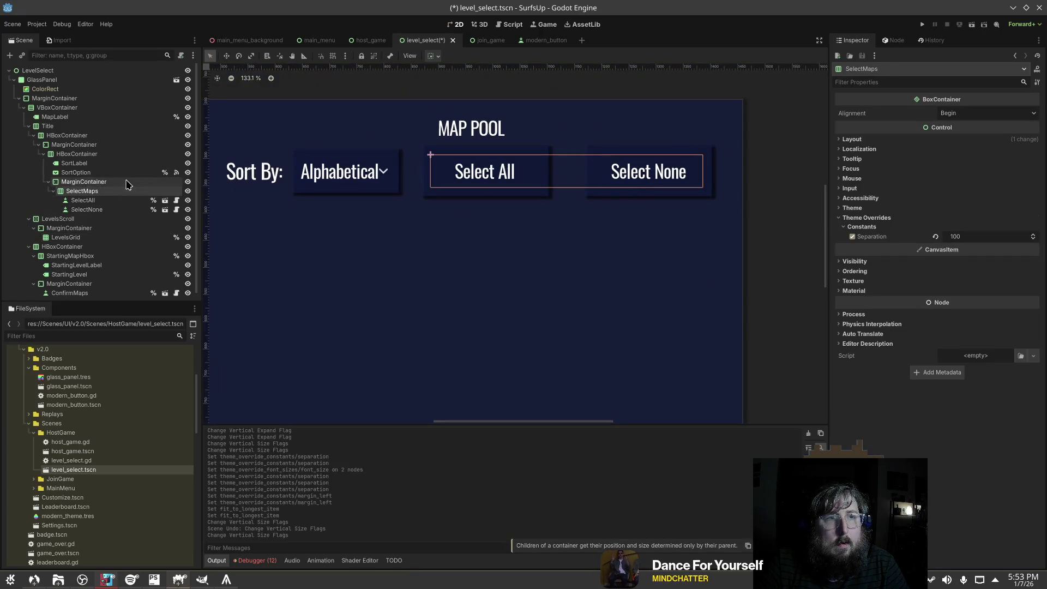
{"action": "left_click", "coordinate": [187, 182]}
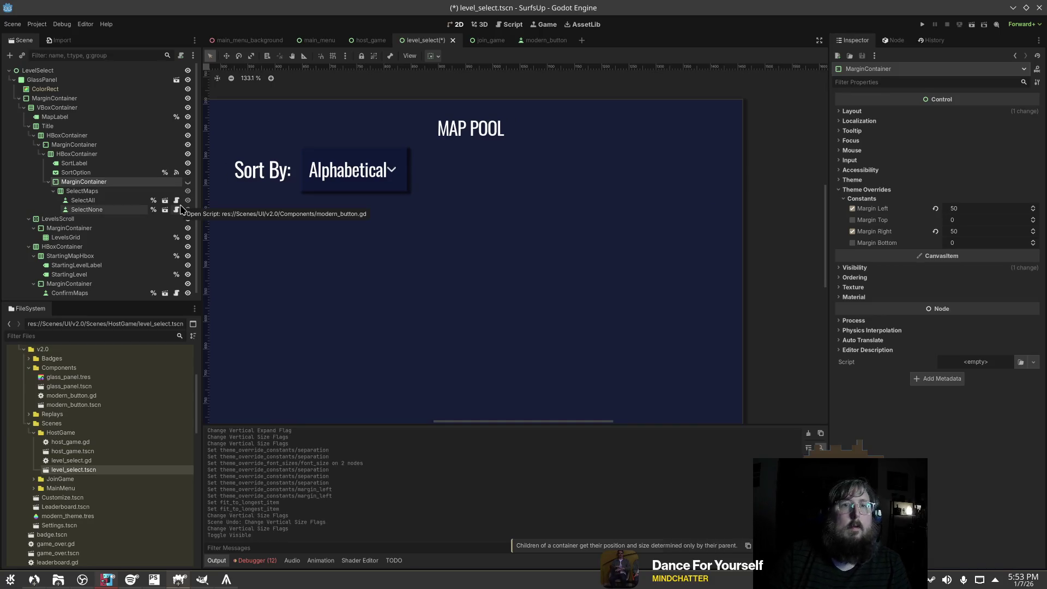
{"action": "left_click", "coordinate": [154, 173]}
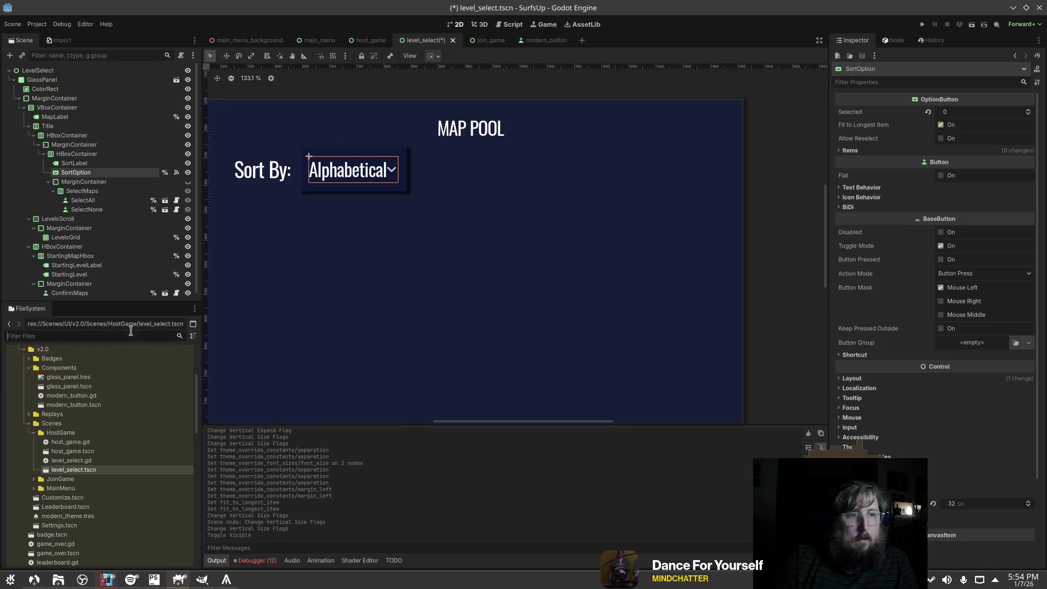
- Filter FileSystem to 'level_sel', then open and close the MainMenu level_select.tscn
{"action": "type", "text": "level"}
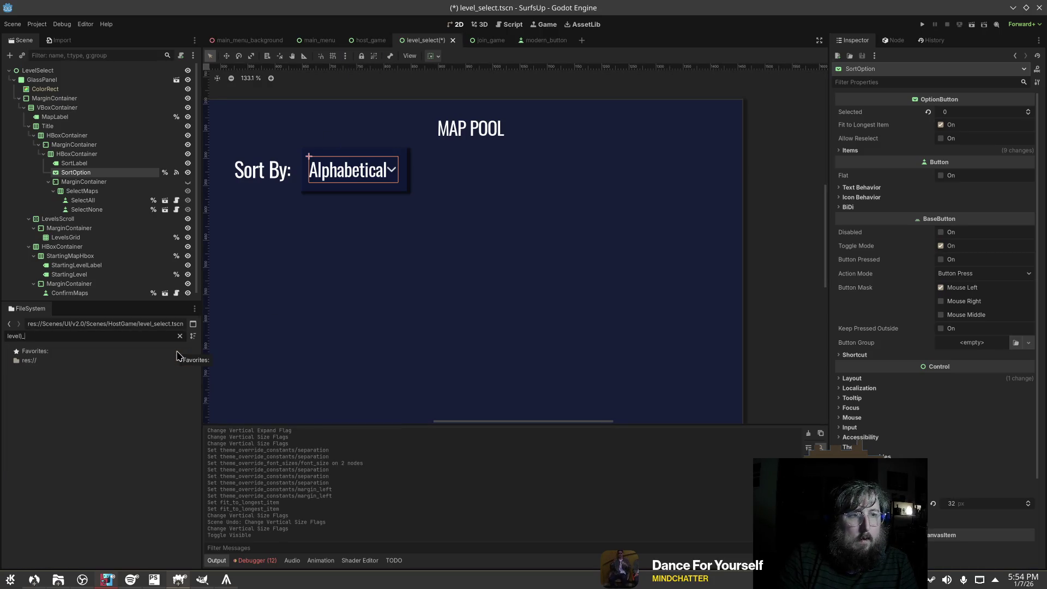
{"action": "type", "text": "_sel"}
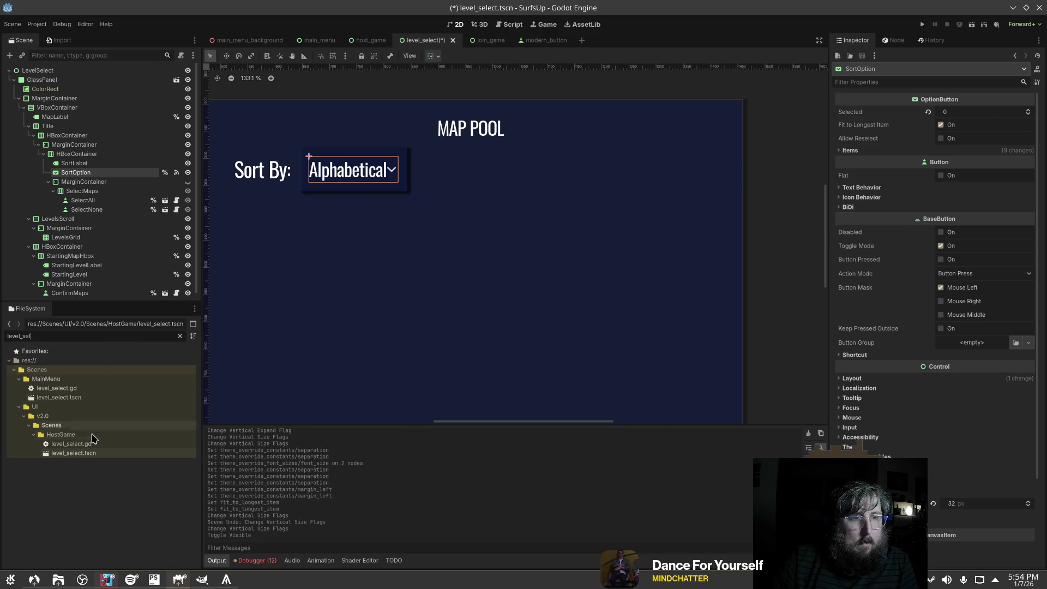
{"action": "double_click", "coordinate": [76, 398]}
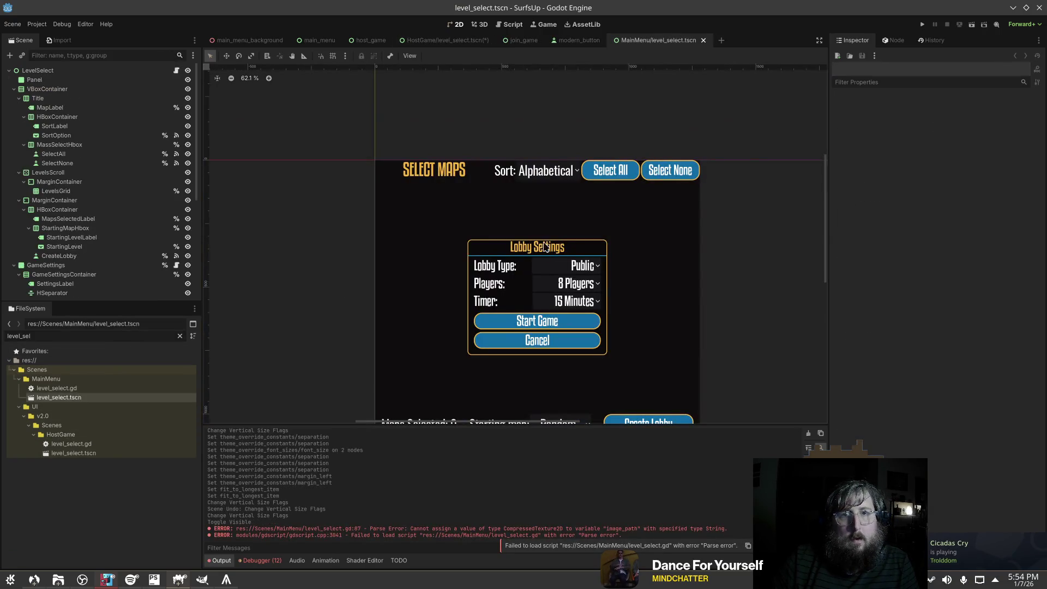
{"action": "left_click", "coordinate": [704, 40]}
- In the other project's editor, open level_select and inspect its Search for map field
{"action": "left_click", "coordinate": [179, 579]}
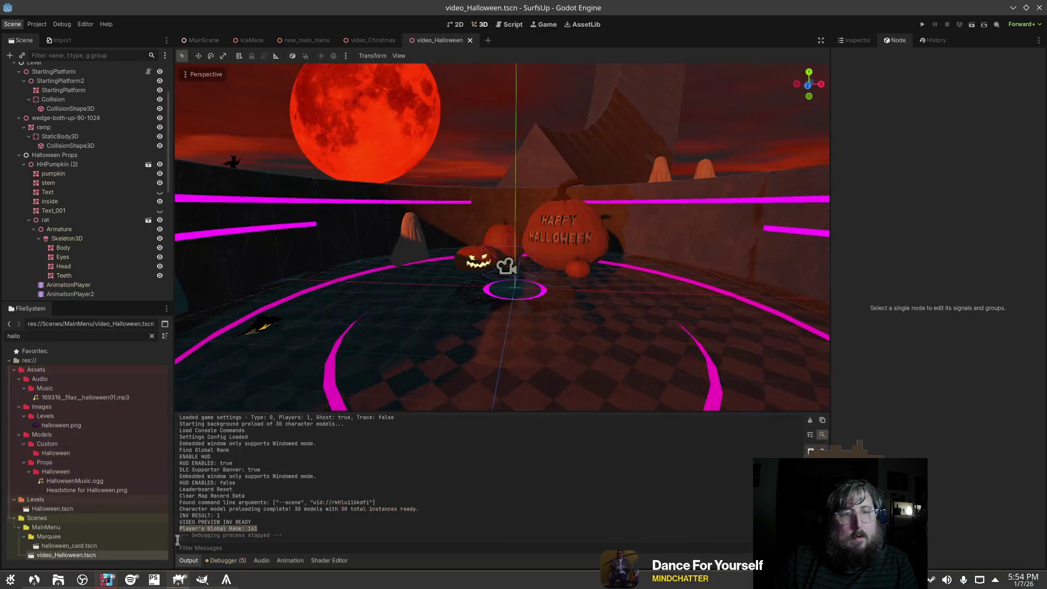
{"action": "type", "text": "level_sele"}
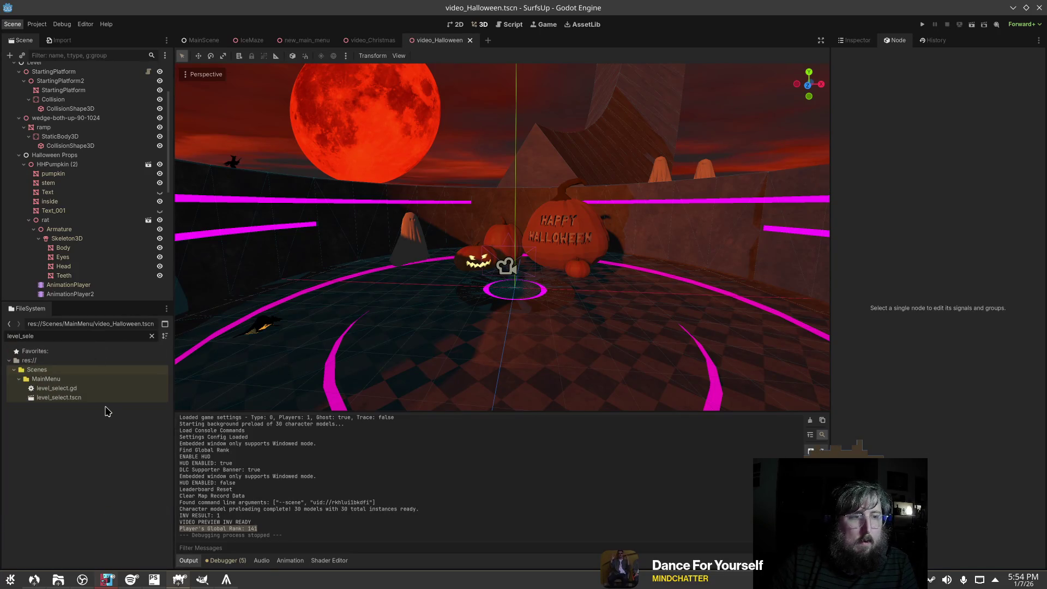
{"action": "double_click", "coordinate": [95, 399]}
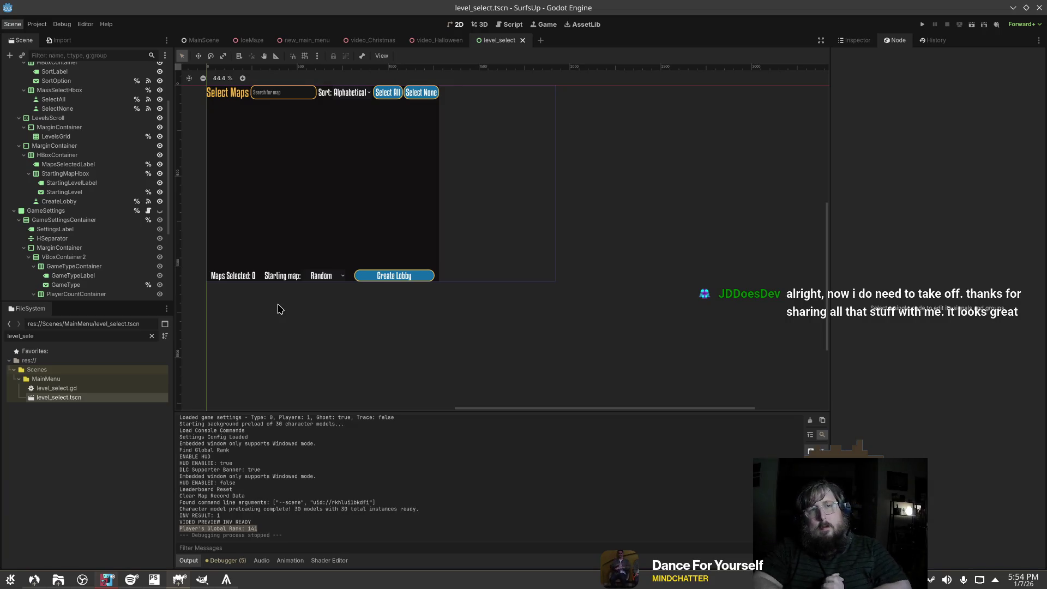
{"action": "scroll", "coordinate": [488, 241], "scroll_direction": "up", "scroll_amount": 5}
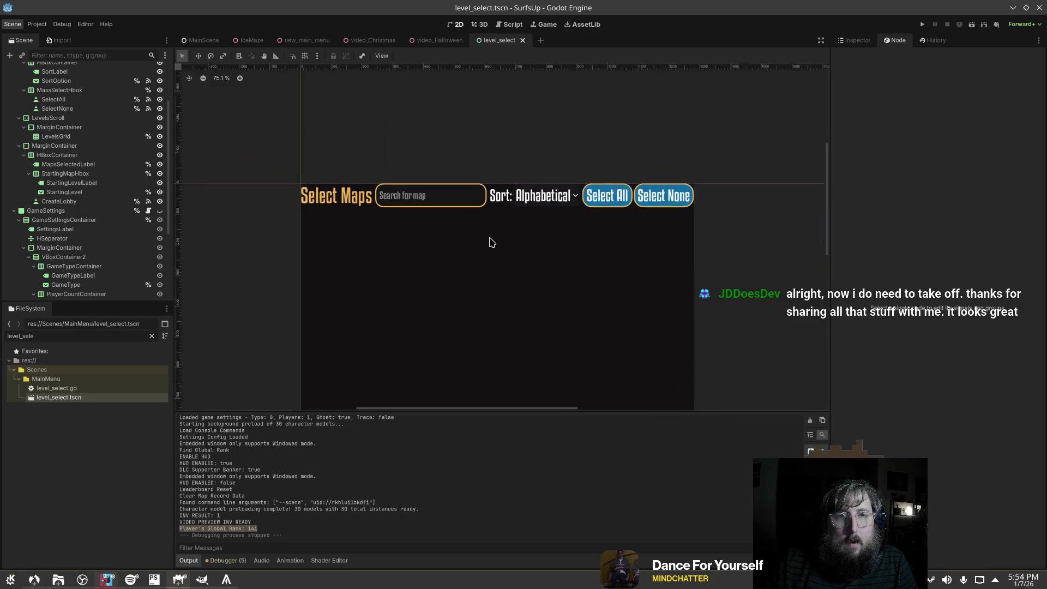
{"action": "left_click", "coordinate": [425, 187]}
{"action": "scroll", "coordinate": [162, 173], "scroll_direction": "up", "scroll_amount": 2}
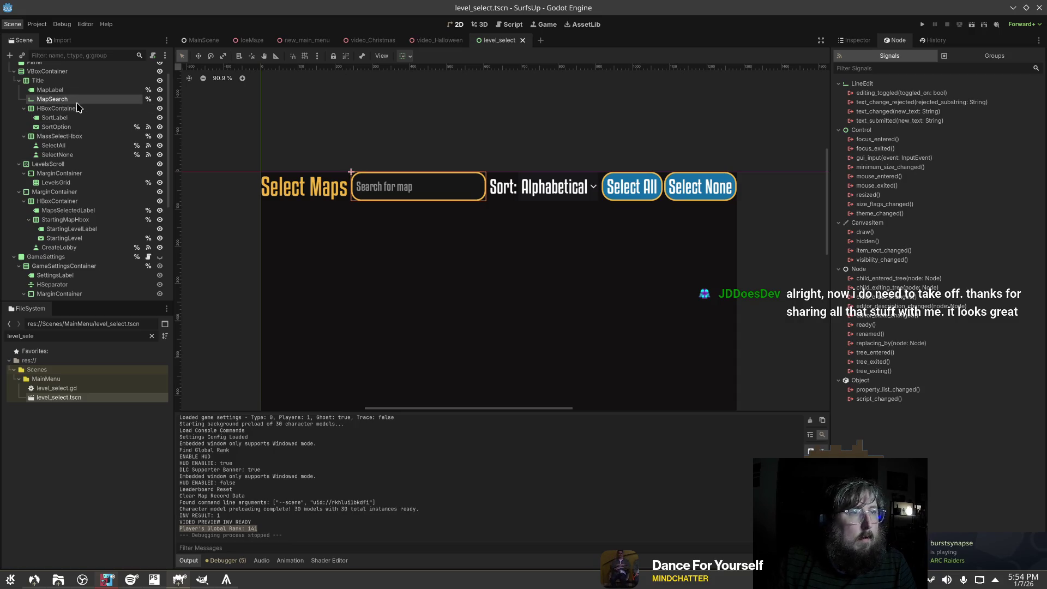
{"action": "left_click", "coordinate": [179, 583]}
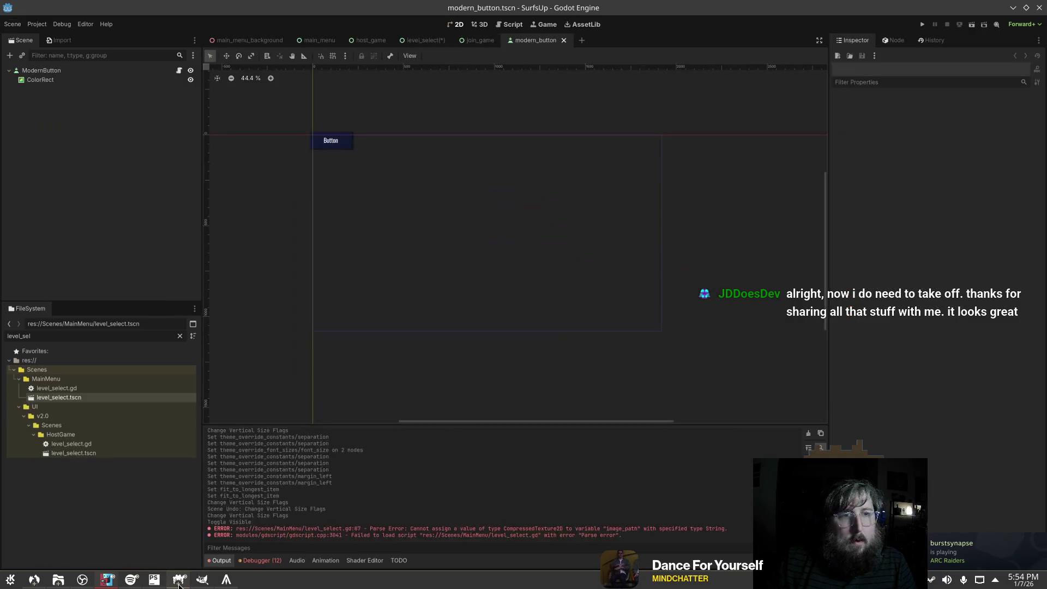
- Add a LineEdit child to the header row with Horizontal Expand enabled
{"action": "left_click", "coordinate": [426, 41]}
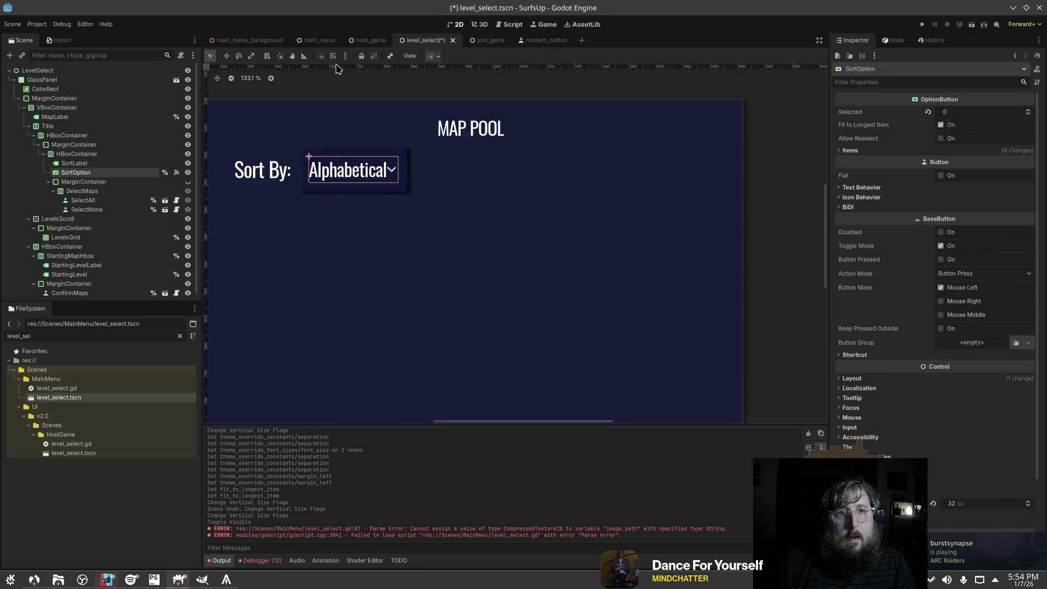
{"action": "left_click", "coordinate": [54, 98]}
{"action": "left_click", "coordinate": [65, 181]}
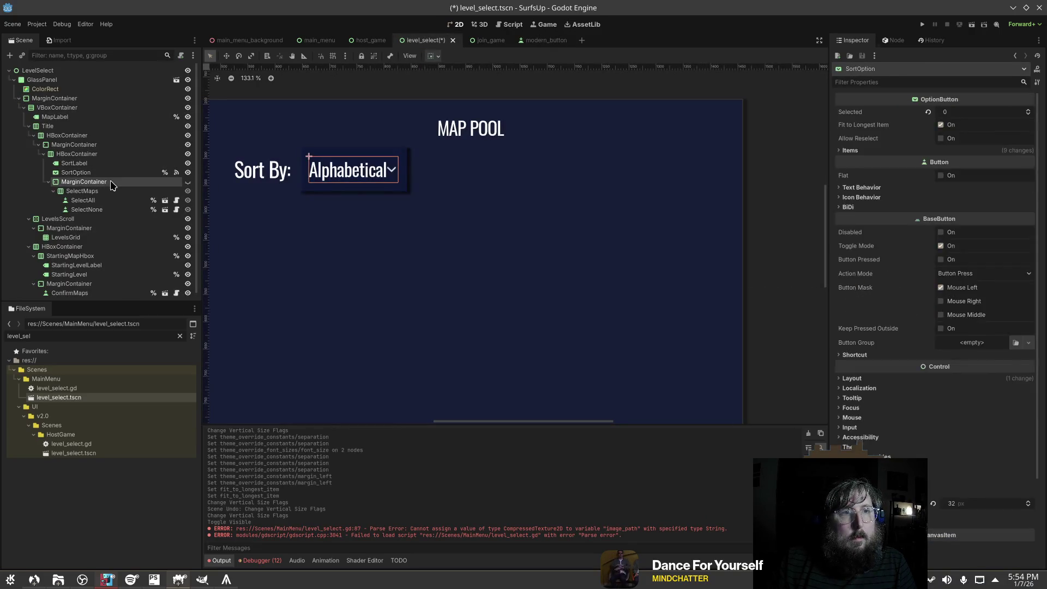
{"action": "left_click", "coordinate": [47, 182]}
{"action": "left_click", "coordinate": [126, 154]}
{"action": "key", "text": "ctrl+a"}
{"action": "type", "text": "LineE"}
{"action": "key", "text": "Return"}
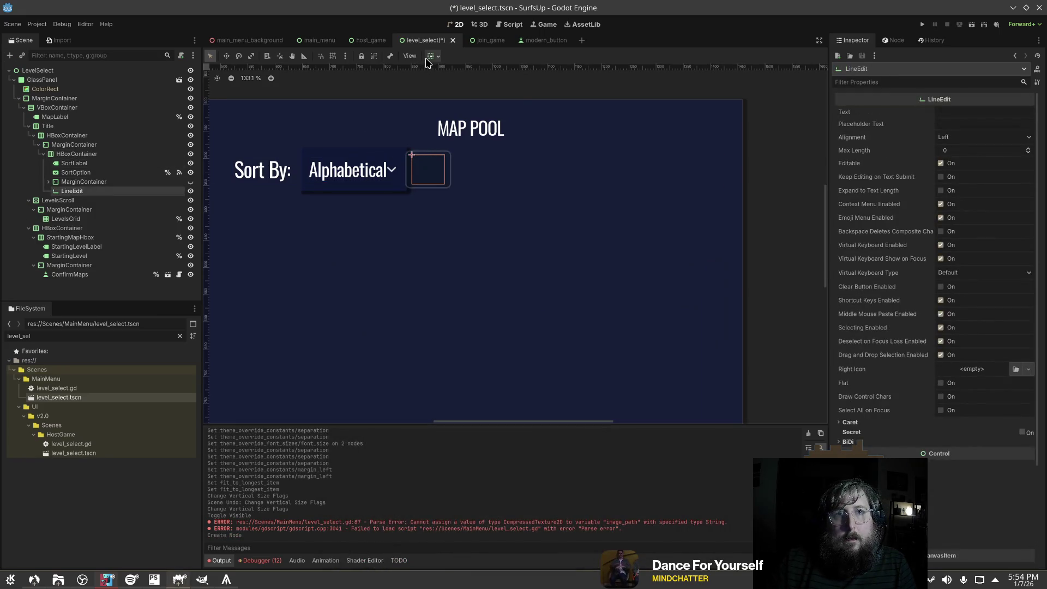
{"action": "left_click", "coordinate": [431, 57]}
{"action": "left_click", "coordinate": [479, 97]}
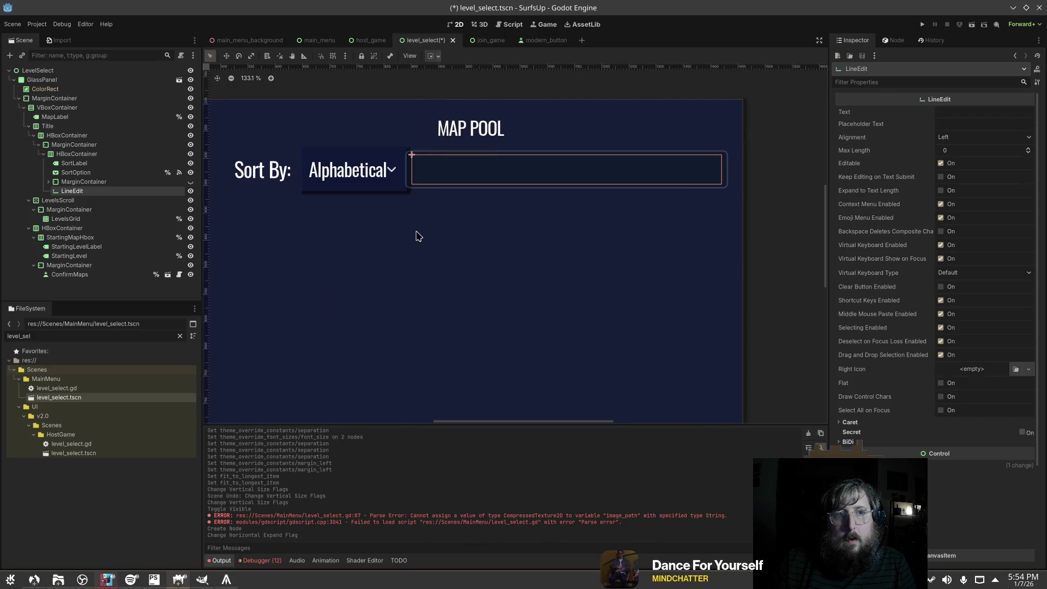
- Move the LineEdit into the MarginContainer and hide the SelectMaps button group
{"action": "left_click_drag", "start_coordinate": [64, 188], "coordinate": [65, 186]}
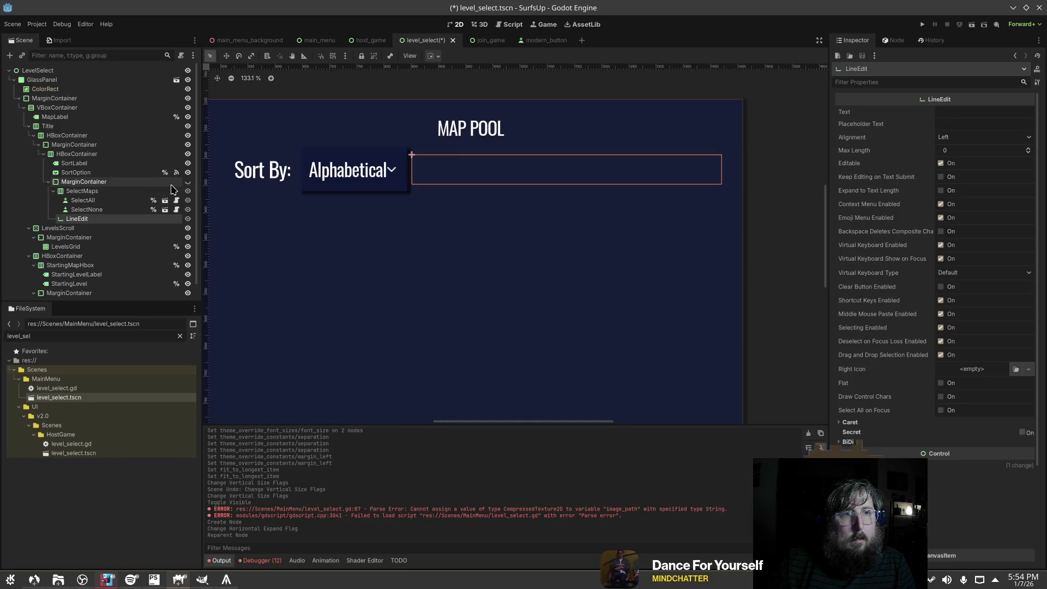
{"action": "left_click", "coordinate": [188, 181]}
{"action": "left_click", "coordinate": [188, 191]}
{"action": "left_click", "coordinate": [54, 191]}
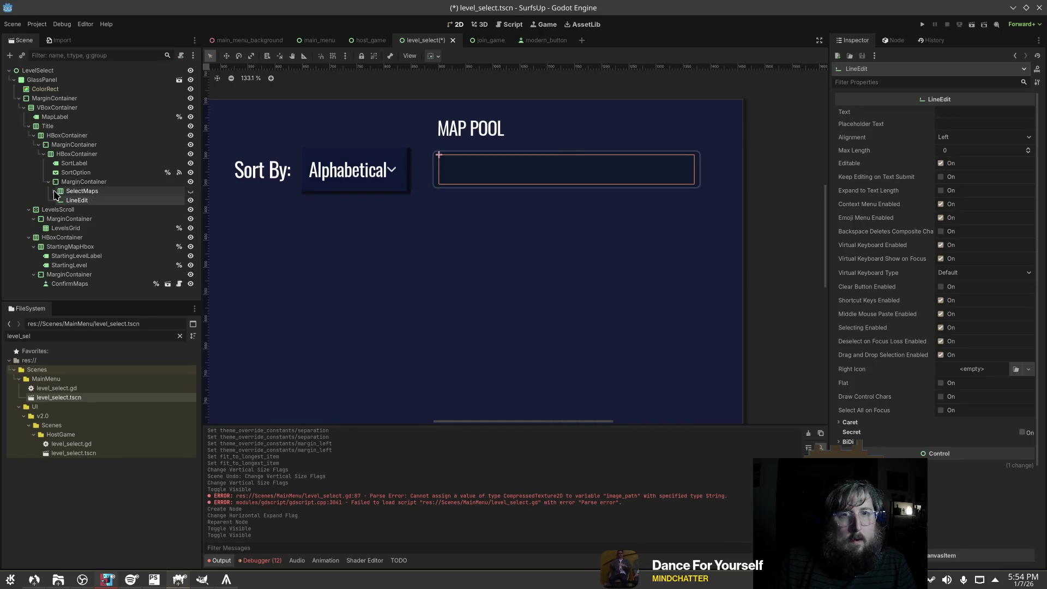
- Rename the field MapSearch, set its placeholder to 'Search by map name', and save
{"action": "left_click", "coordinate": [109, 192]}
{"action": "left_click", "coordinate": [109, 200]}
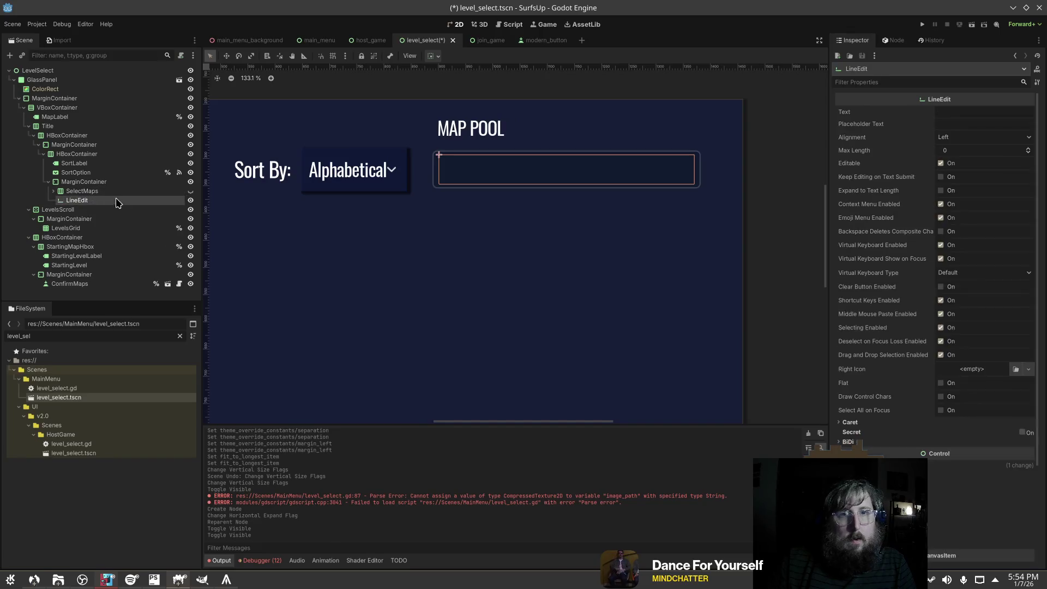
{"action": "type", "text": "MapSearch"}
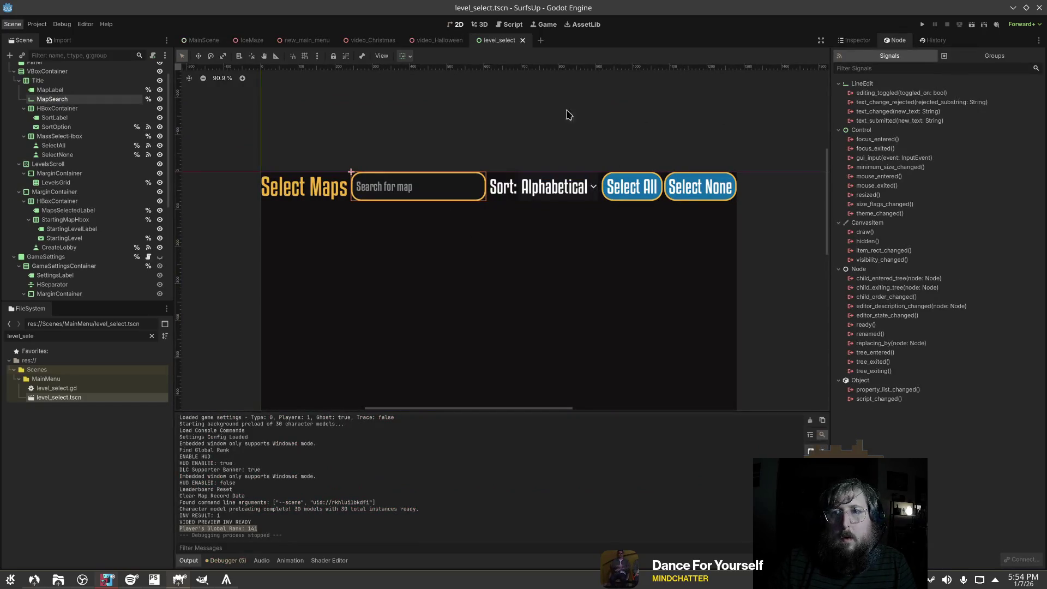
{"action": "left_click", "coordinate": [855, 40]}
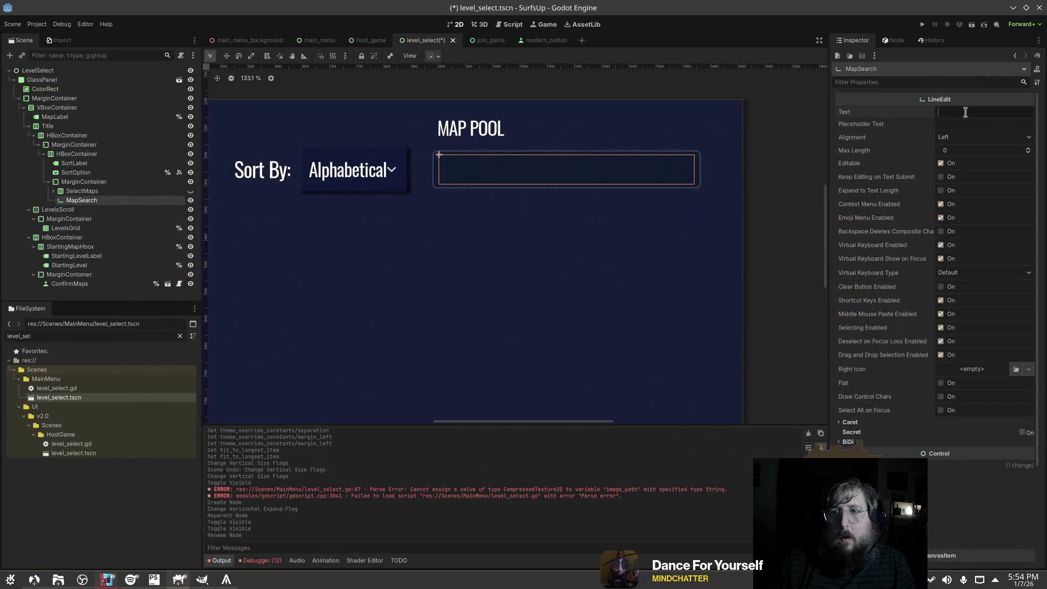
{"action": "type", "text": "creodrop"}
{"action": "double_click", "coordinate": [963, 124]}
{"action": "type", "text": "Search by map name"}
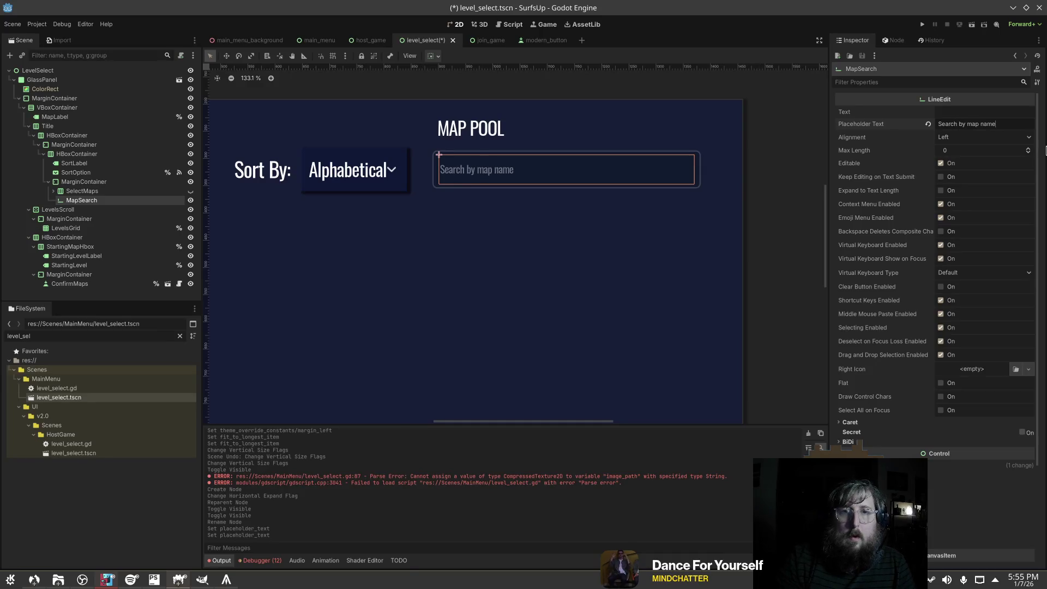
{"action": "key", "text": "ctrl+s"}
{"action": "scroll", "coordinate": [643, 240], "scroll_direction": "down", "scroll_amount": 4}
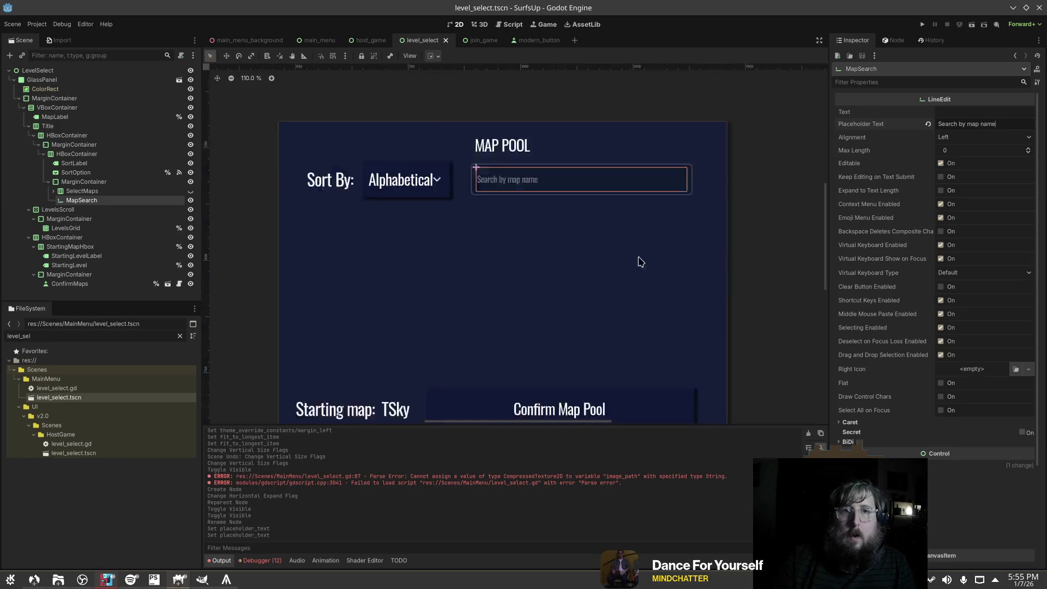
{"action": "left_click", "coordinate": [642, 212]}
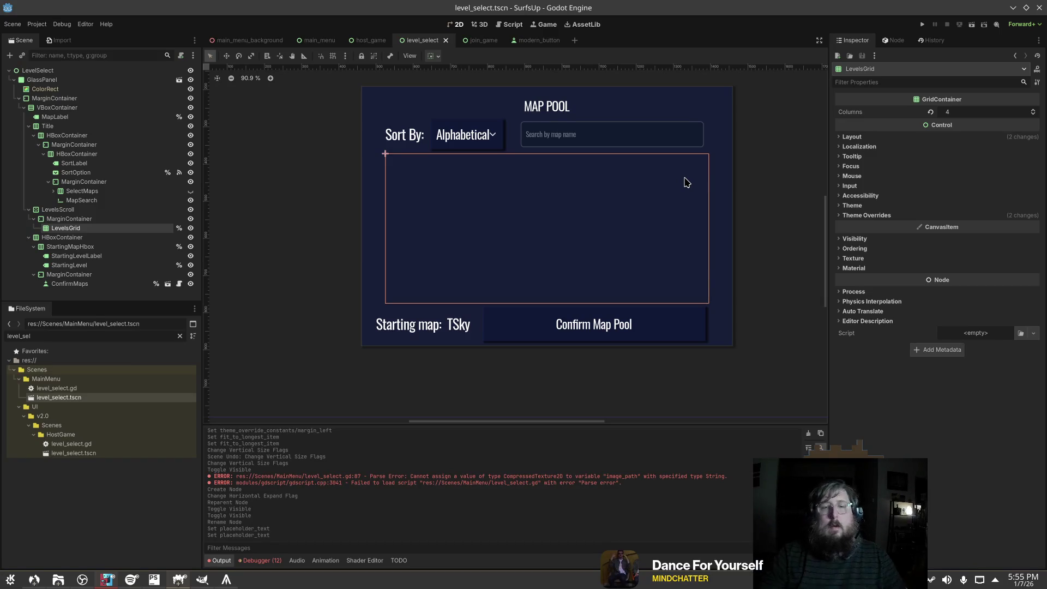
{"action": "left_click", "coordinate": [620, 337]}
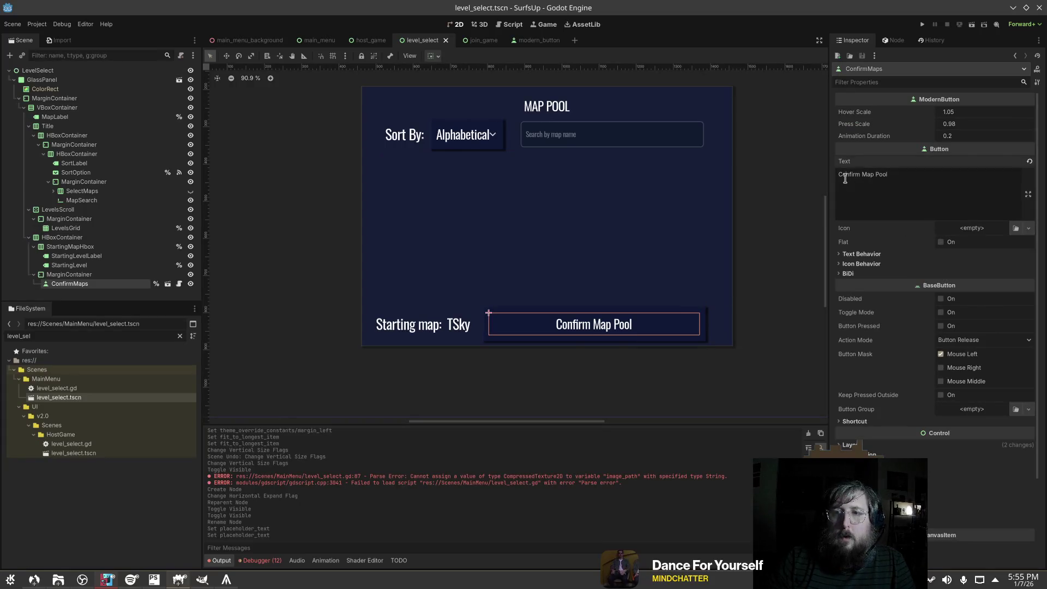
{"action": "double_click", "coordinate": [844, 179]}
{"action": "type", "text": "Set"}
{"action": "left_click", "coordinate": [727, 342]}
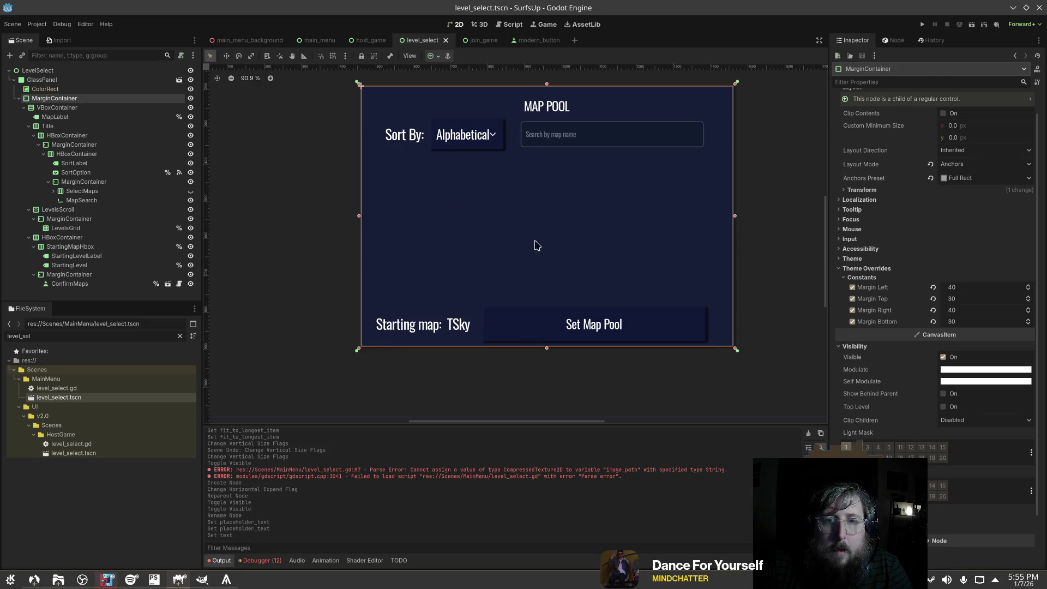
{"action": "left_click", "coordinate": [117, 230]}
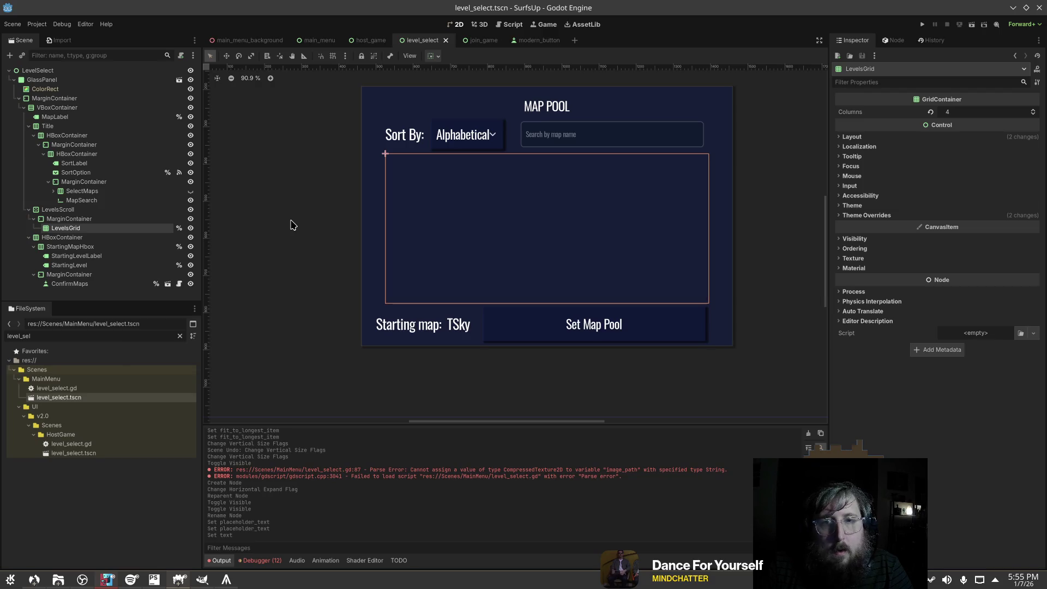
{"action": "left_click", "coordinate": [389, 142]}
{"action": "left_click", "coordinate": [399, 175]}
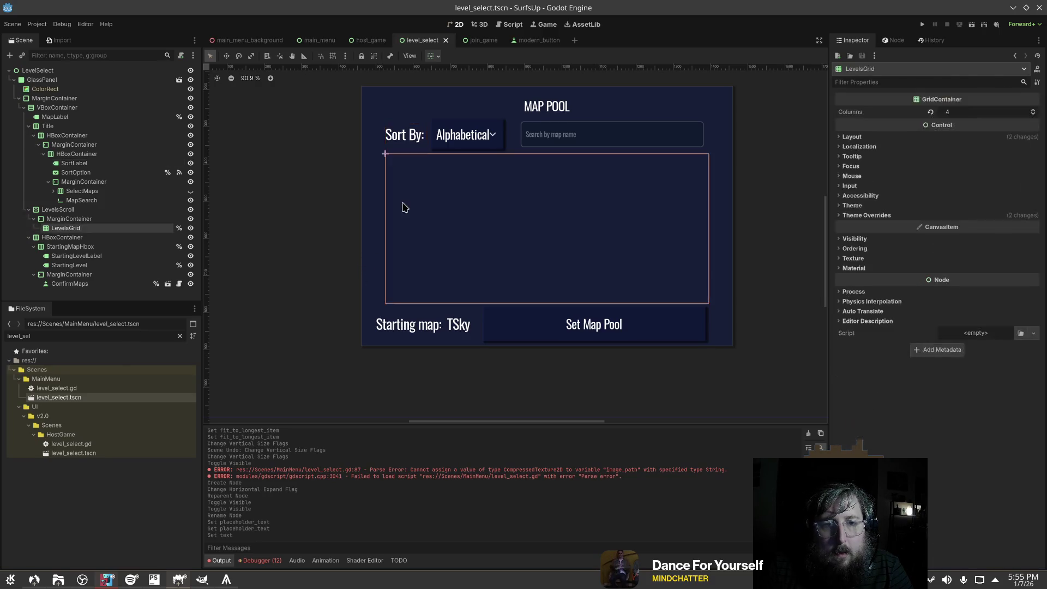
{"action": "left_click", "coordinate": [108, 221]}
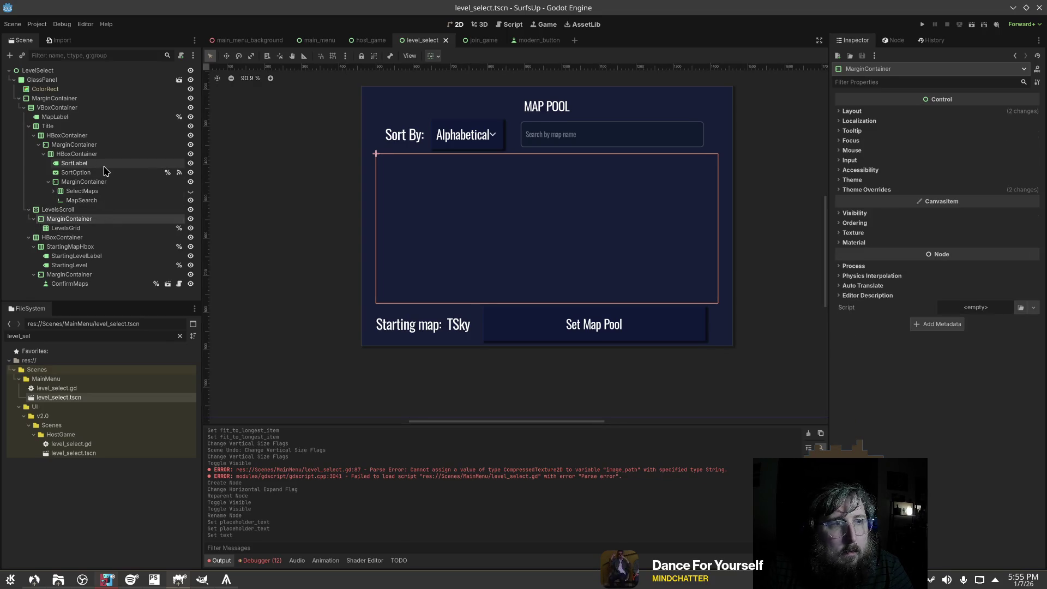
- Reset the MarginContainer's Margin Left override from 25 to 0 and save
{"action": "left_click", "coordinate": [86, 137]}
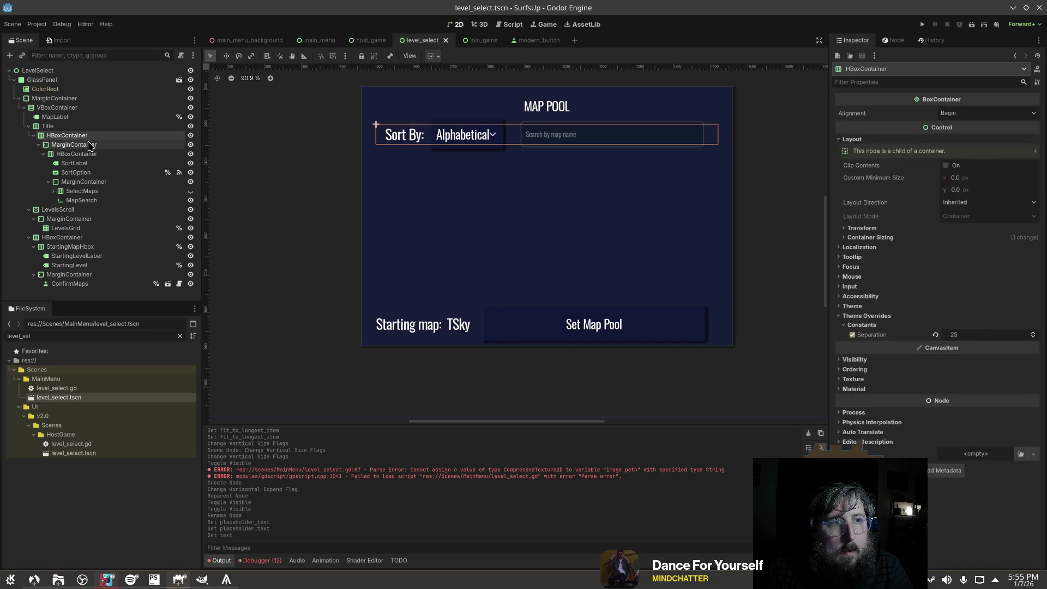
{"action": "left_click", "coordinate": [935, 335]}
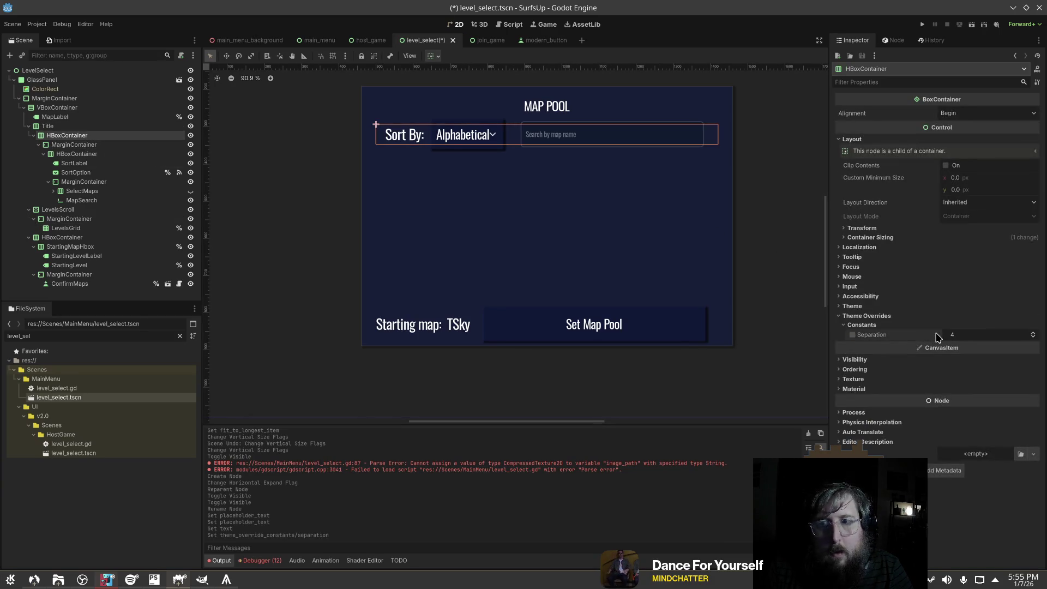
{"action": "key", "text": "ctrl+z"}
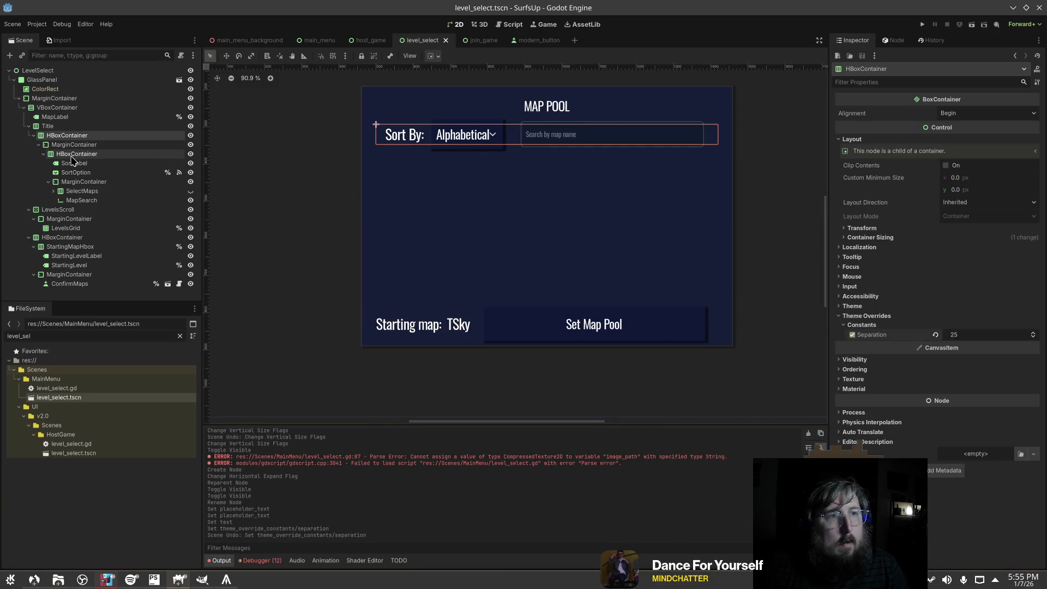
{"action": "left_click", "coordinate": [75, 144]}
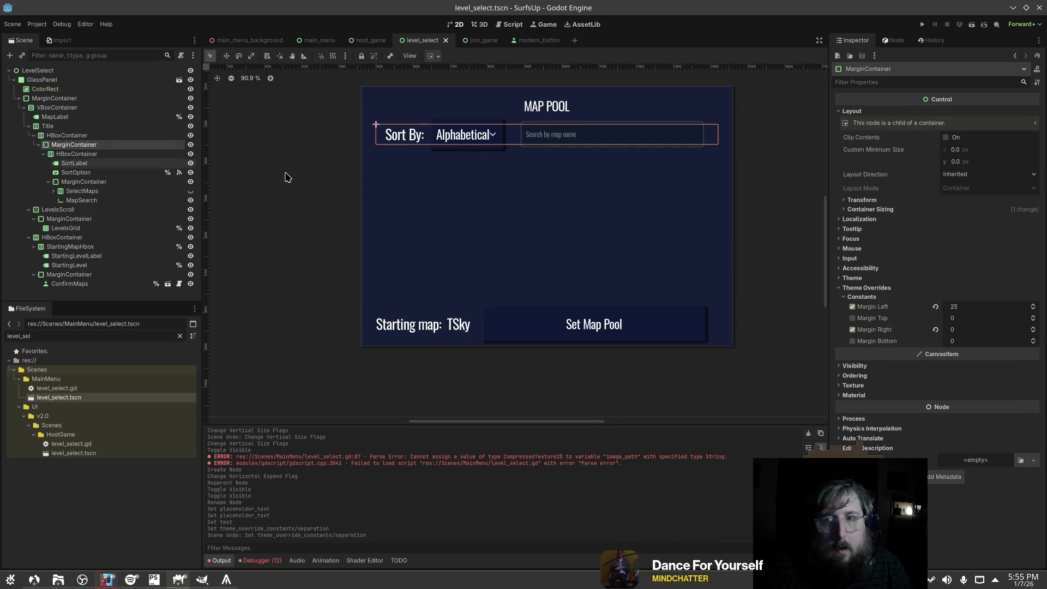
{"action": "left_click", "coordinate": [935, 307]}
{"action": "key", "text": "ctrl+s"}
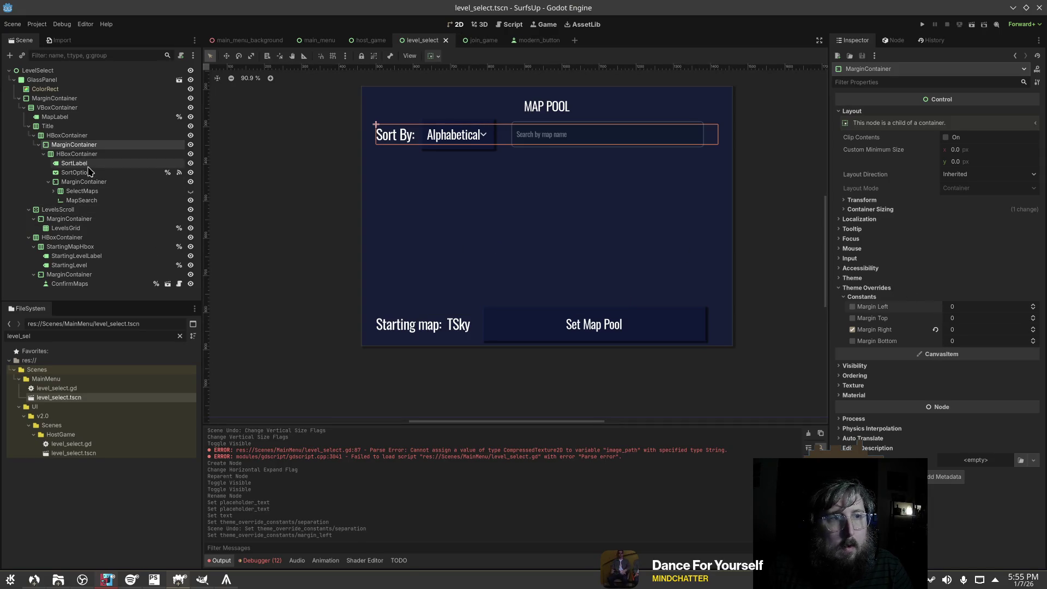
- Turn off horizontal Expand on the Alphabetical sort dropdown and save
{"action": "left_click", "coordinate": [76, 172]}
{"action": "left_click", "coordinate": [434, 56]}
{"action": "left_click", "coordinate": [454, 92]}
{"action": "key", "text": "ctrl+s"}
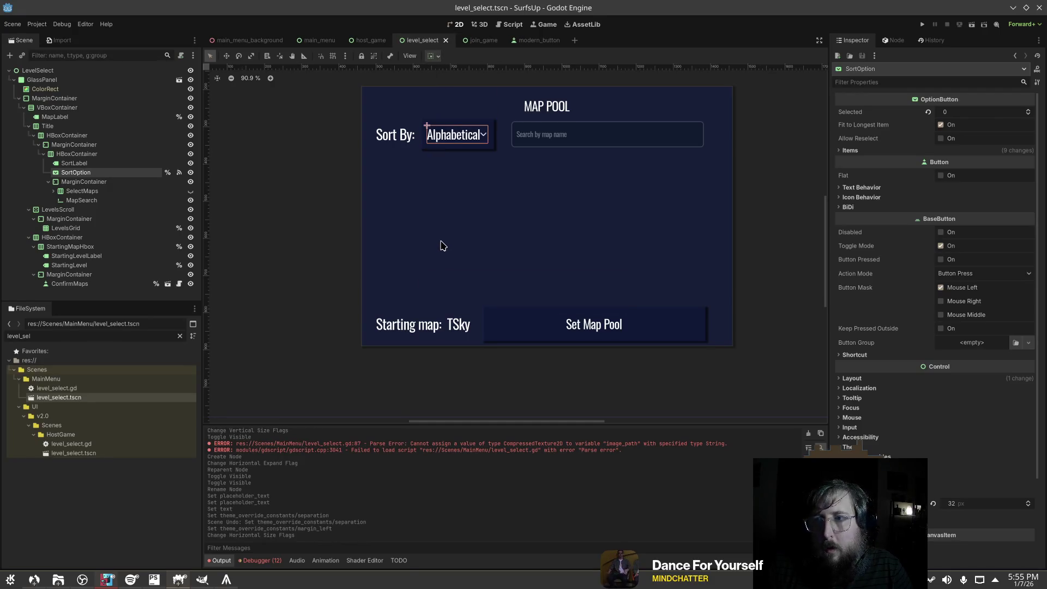
- Give the sort dropdown a 16 px Font Size theme override and save
{"action": "left_click", "coordinate": [478, 191]}
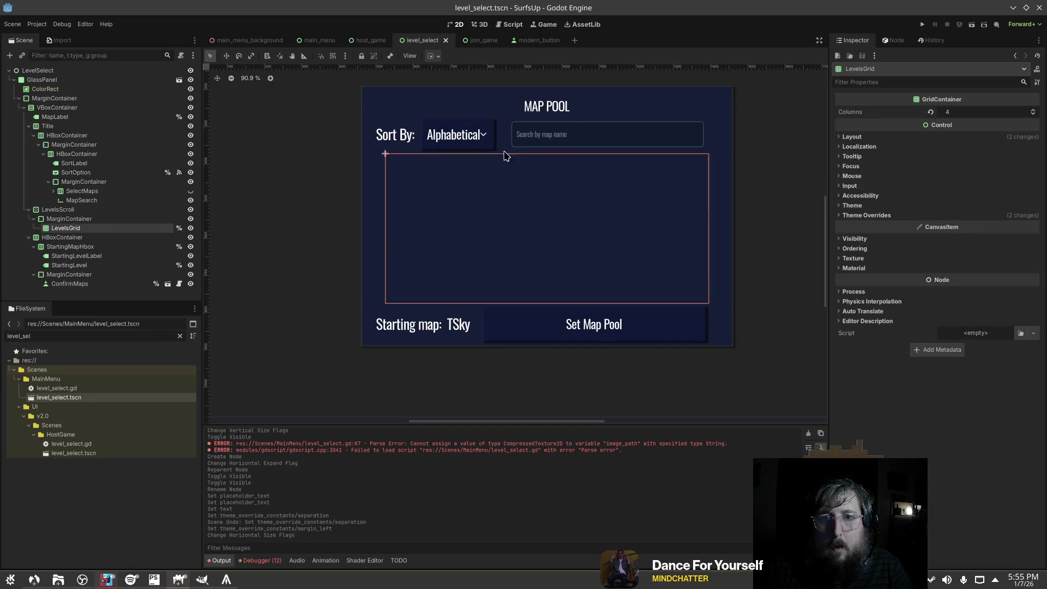
{"action": "left_click", "coordinate": [467, 145]}
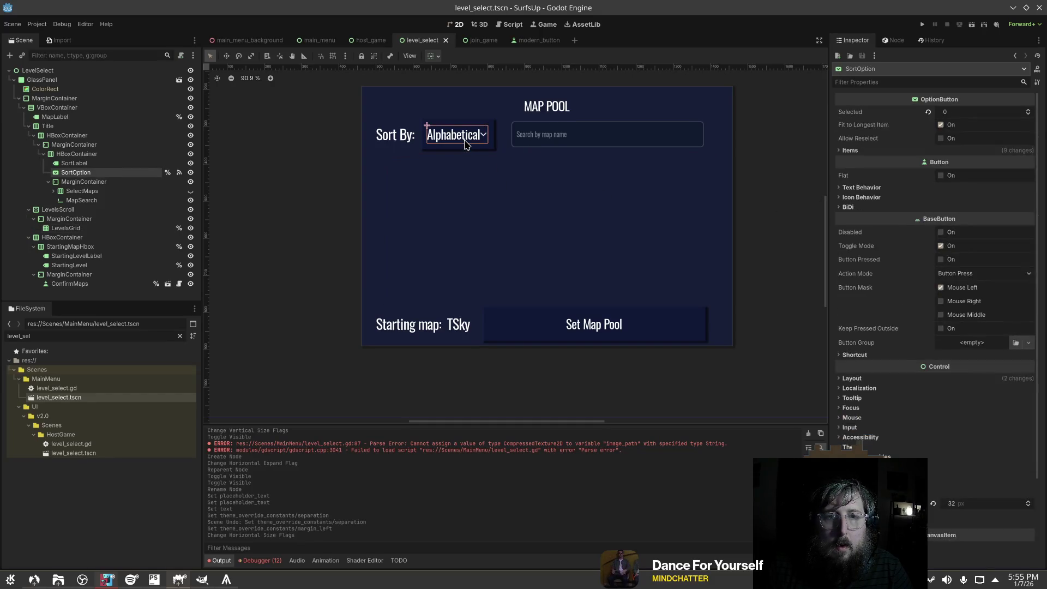
{"action": "scroll", "coordinate": [908, 336], "scroll_direction": "down", "scroll_amount": 3}
{"action": "left_click", "coordinate": [958, 402]}
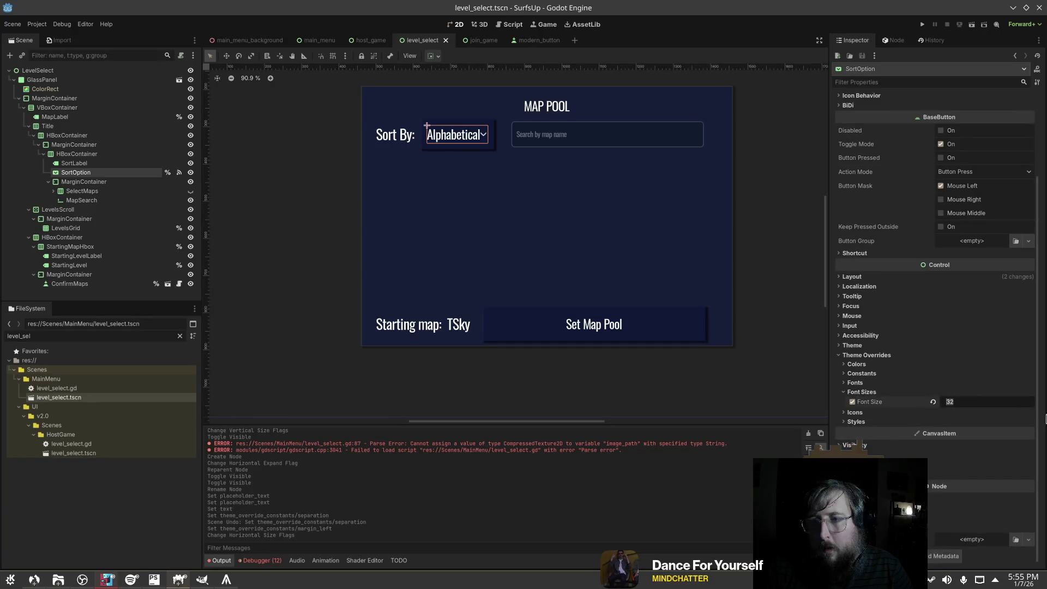
{"action": "type", "text": "16"}
{"action": "key", "text": "Return"}
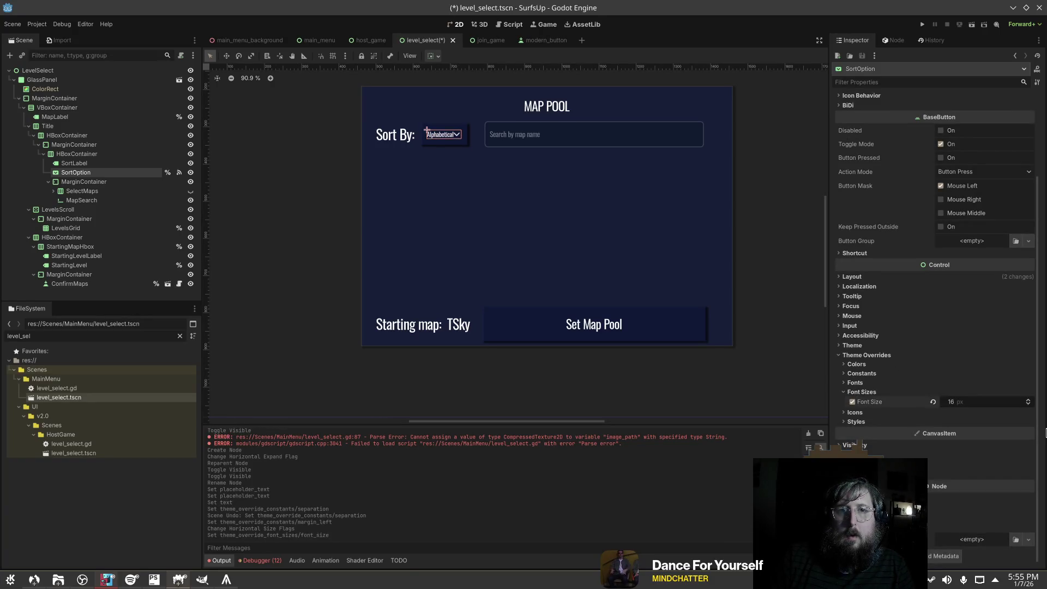
{"action": "left_click", "coordinate": [563, 213]}
{"action": "key", "text": "ctrl+s"}
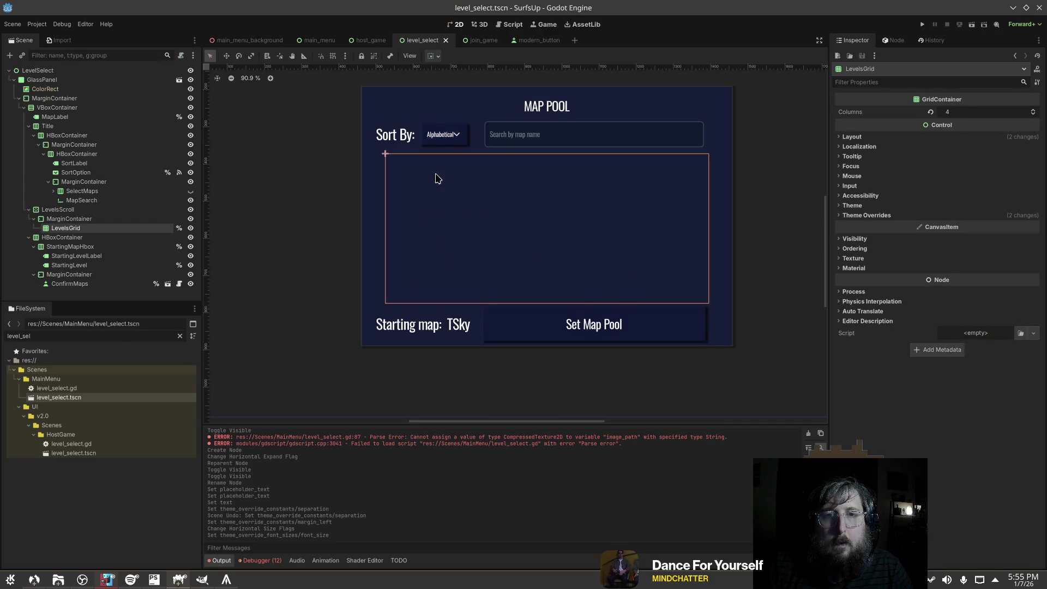
- Try a 24 px font size on the sort dropdown
{"action": "left_click", "coordinate": [443, 135]}
{"action": "left_click", "coordinate": [1003, 404]}
{"action": "type", "text": "24"}
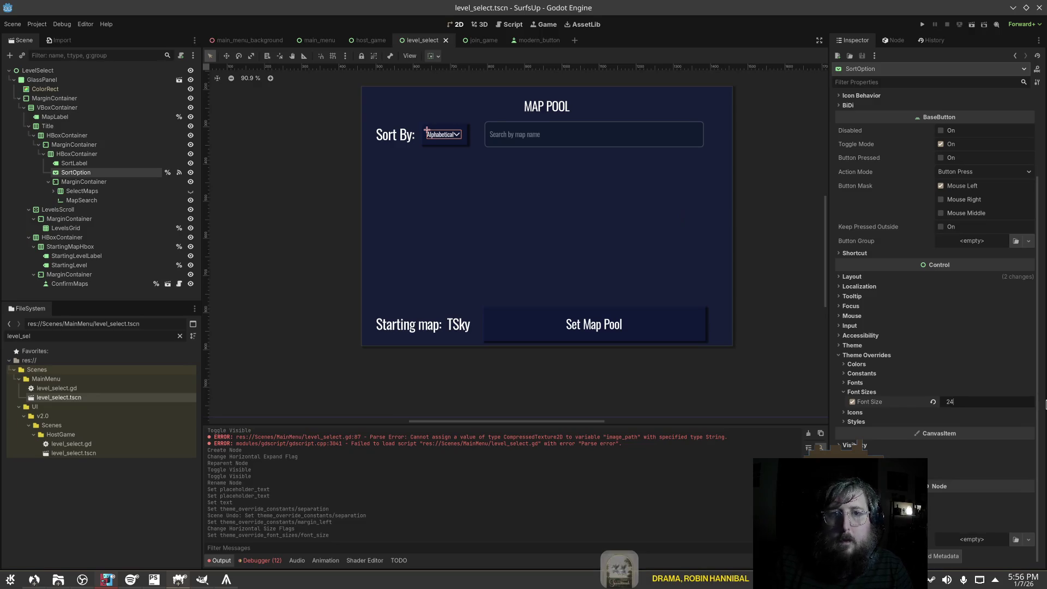
{"action": "key", "text": "Return"}
{"action": "key", "text": "ctrl+a"}
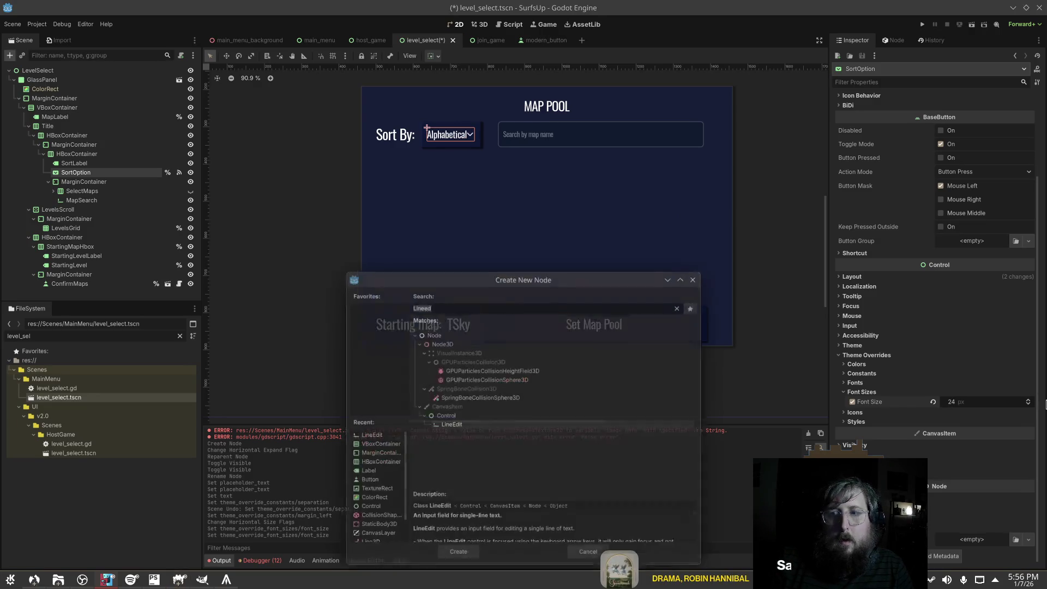
{"action": "key", "text": "Escape"}
- Set the Alphabetical dropdown's font size back to 16
{"action": "left_click", "coordinate": [570, 199]}
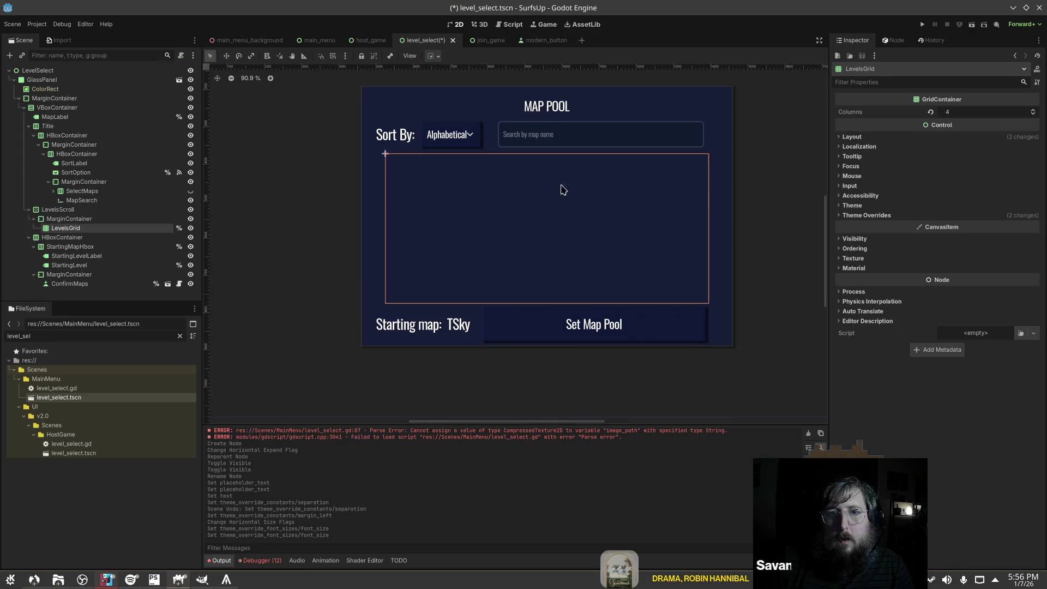
{"action": "scroll", "coordinate": [545, 210], "scroll_direction": "up", "scroll_amount": 10}
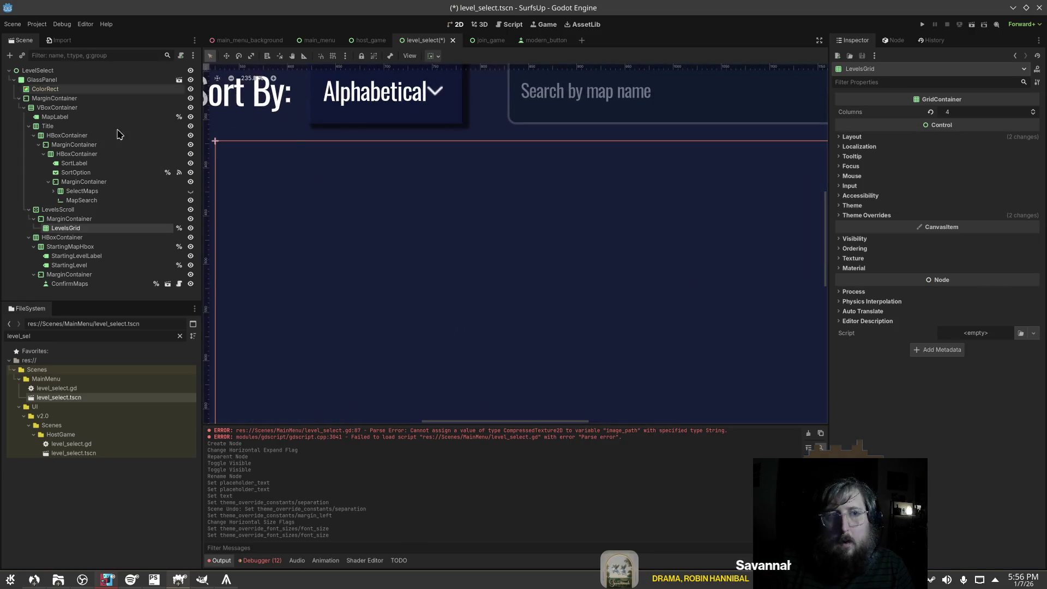
{"action": "left_click", "coordinate": [396, 103]}
{"action": "left_click", "coordinate": [985, 401]}
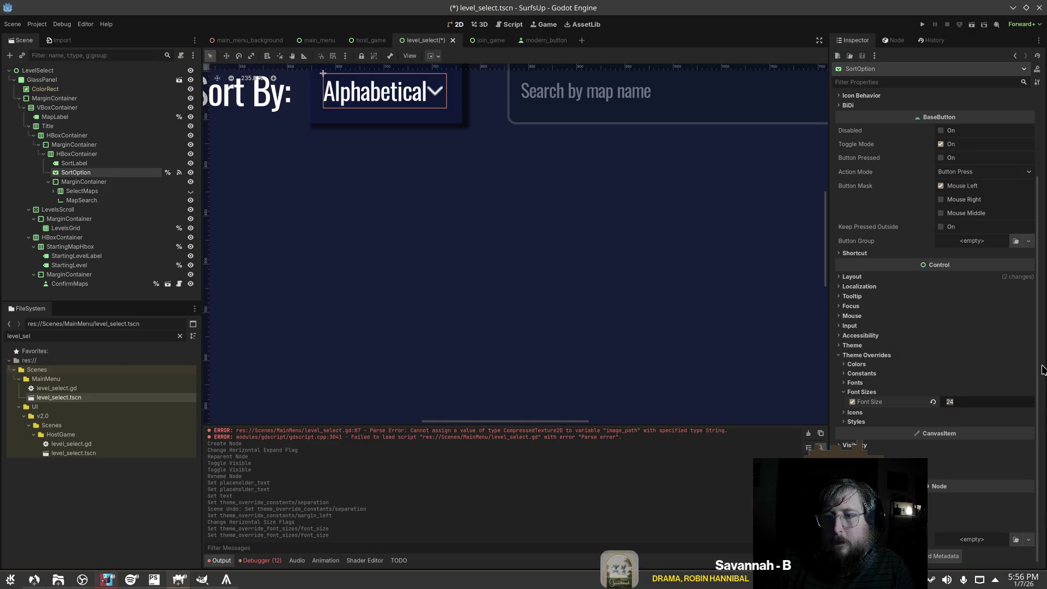
{"action": "type", "text": "16"}
{"action": "key", "text": "Return"}
{"action": "scroll", "coordinate": [566, 263], "scroll_direction": "down", "scroll_amount": 2}
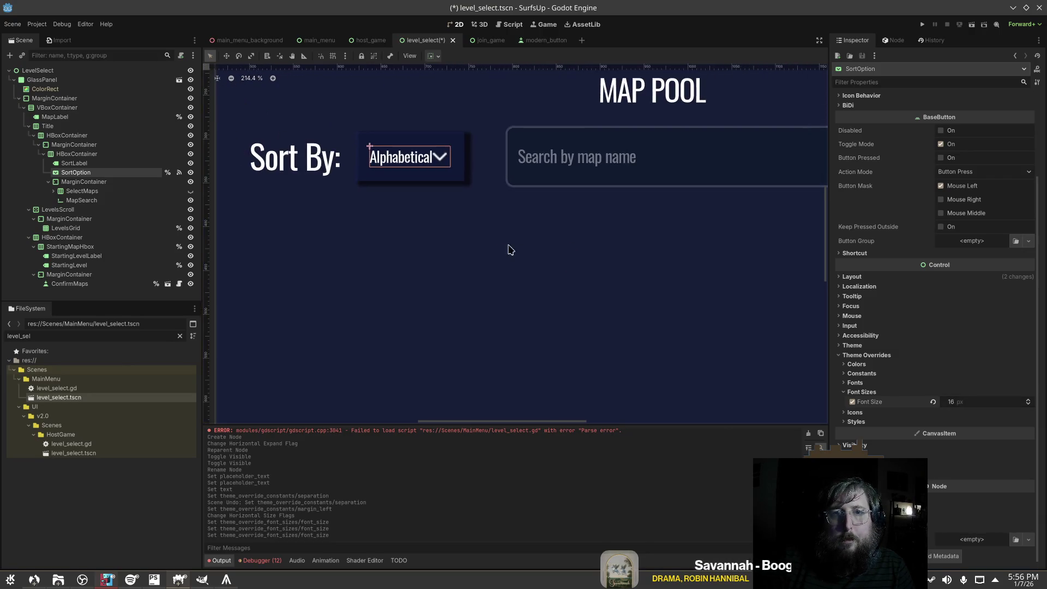
{"action": "left_click", "coordinate": [91, 155]}
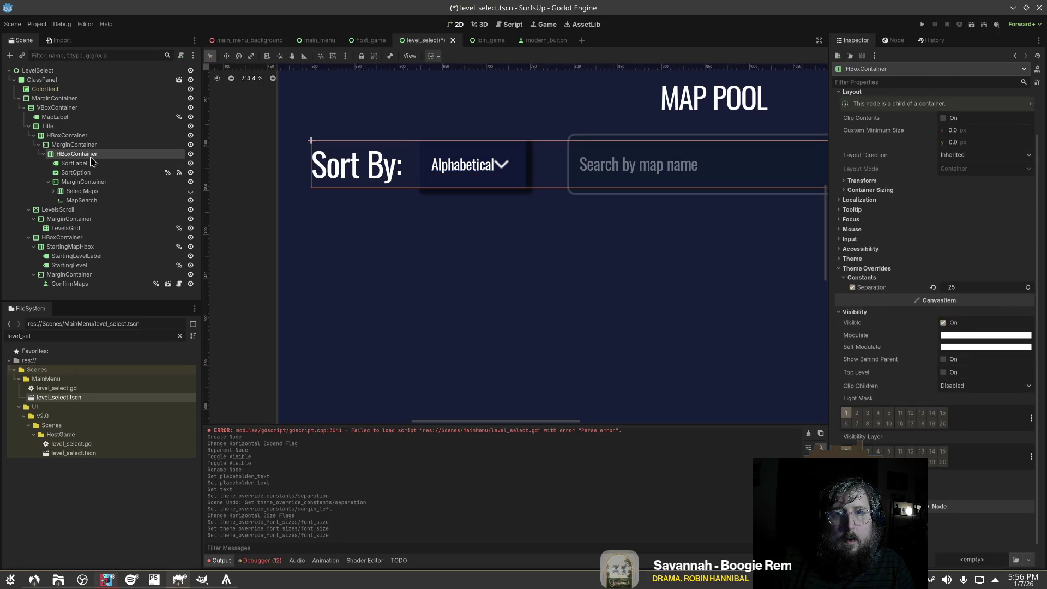
- Move SortLabel through MapSearch into the HBoxContainer, delete the empty MarginContainer, and save
{"action": "left_click", "coordinate": [90, 145]}
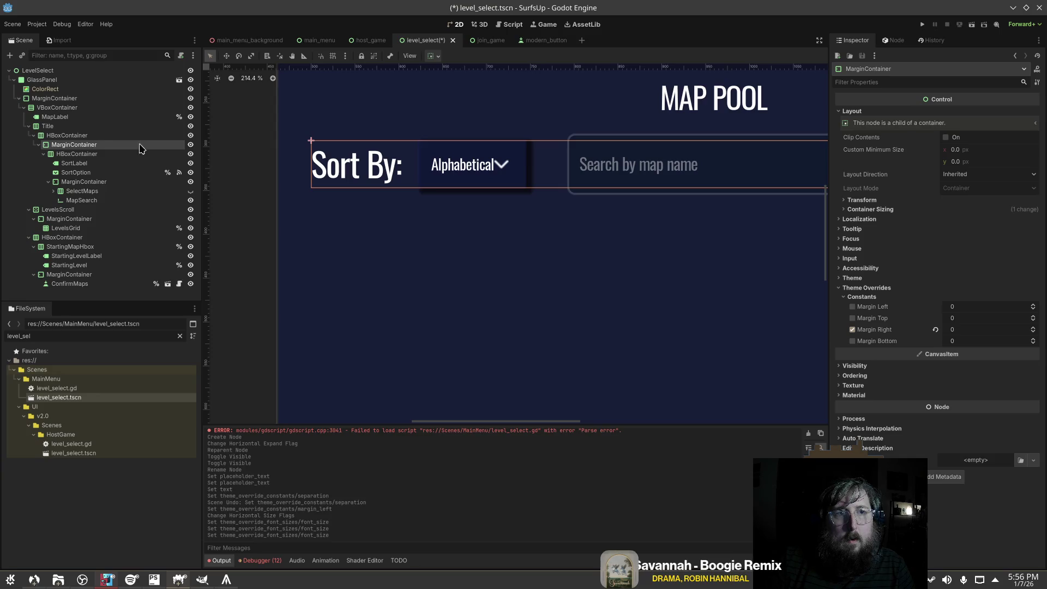
{"action": "scroll", "coordinate": [245, 174], "scroll_direction": "down", "scroll_amount": 5}
{"action": "left_click_drag", "start_coordinate": [100, 157], "coordinate": [84, 145]}
{"action": "left_click", "coordinate": [82, 200]}
{"action": "left_click", "coordinate": [76, 163], "text": "shift"}
{"action": "left_click", "coordinate": [85, 148]}
{"action": "key", "text": "Delete"}
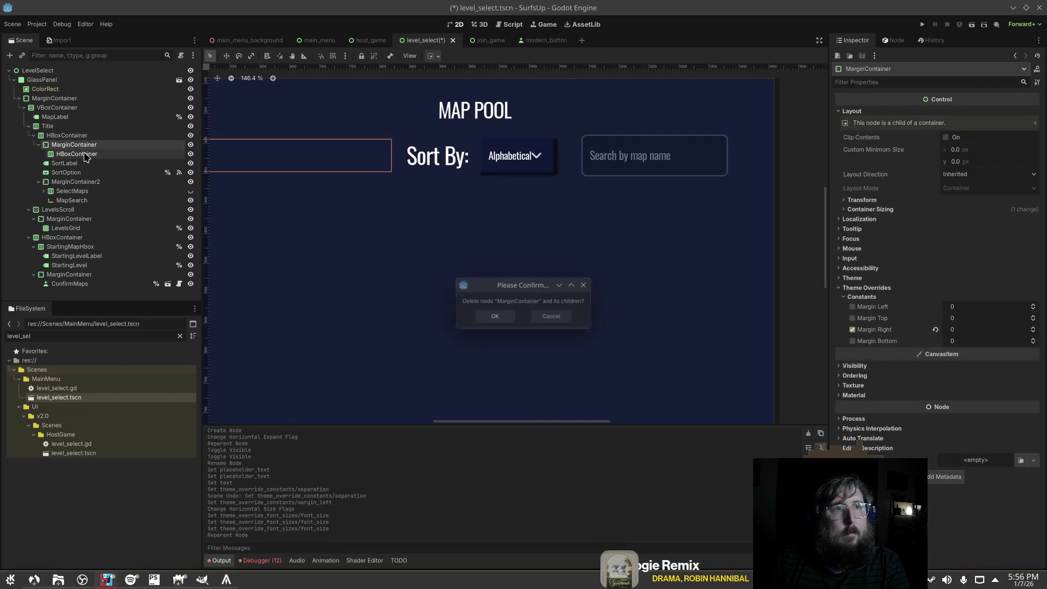
{"action": "key", "text": "Return"}
{"action": "key", "text": "ctrl+s"}
{"action": "scroll", "coordinate": [534, 305], "scroll_direction": "down", "scroll_amount": 2}
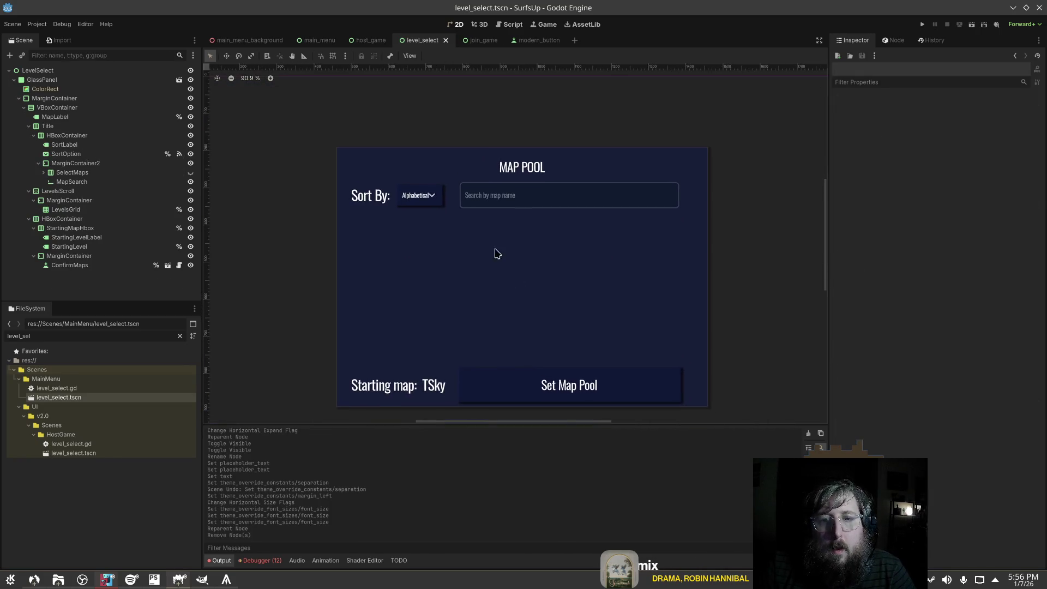
{"action": "left_click", "coordinate": [559, 392]}
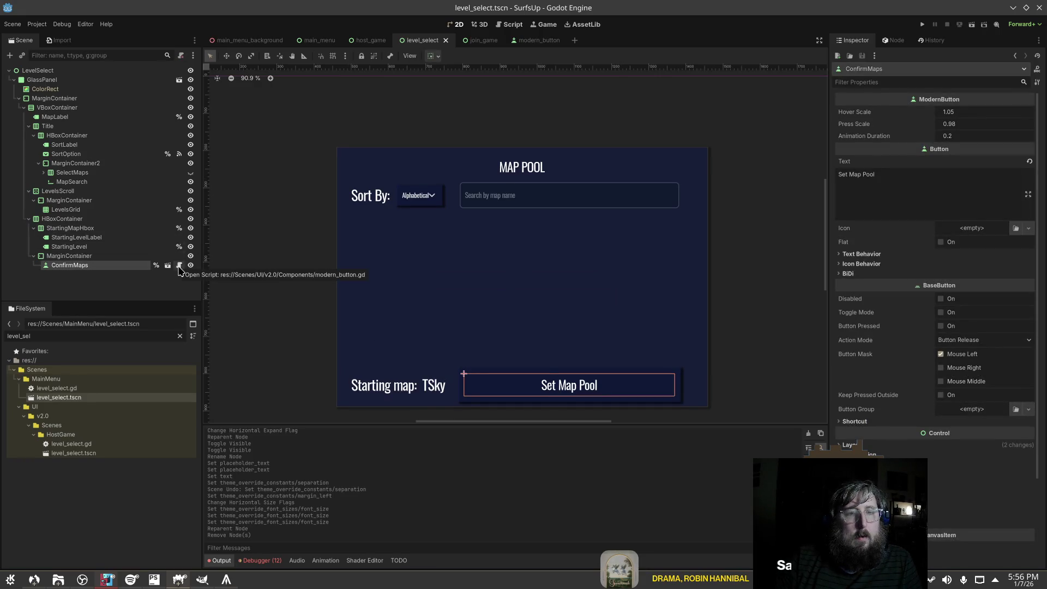
- Bring up the LevelSelect root node's context menu to attach a script
{"action": "left_click", "coordinate": [133, 74]}
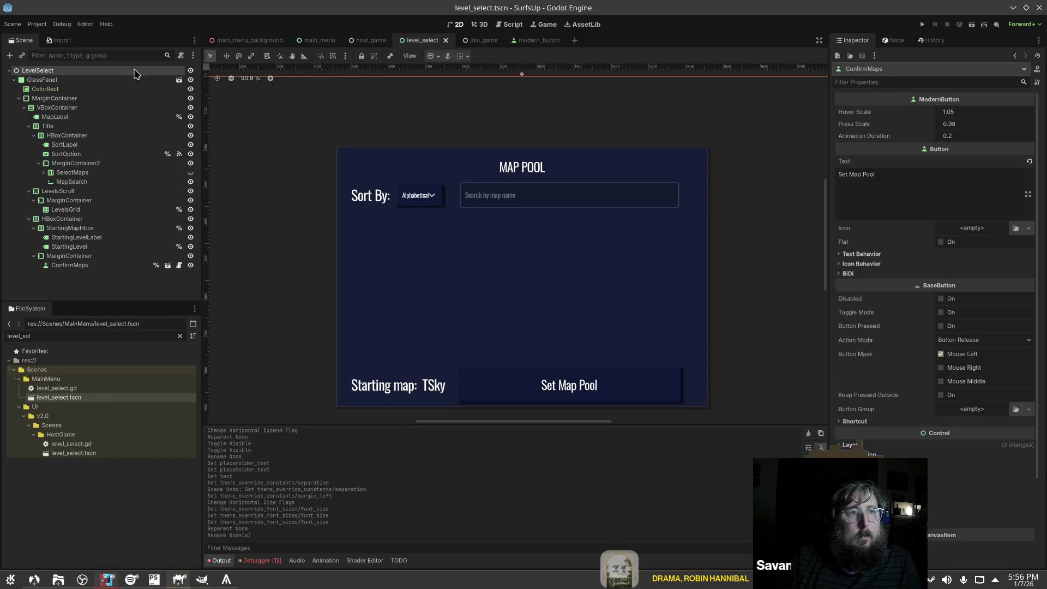
{"action": "right_click", "coordinate": [179, 75]}
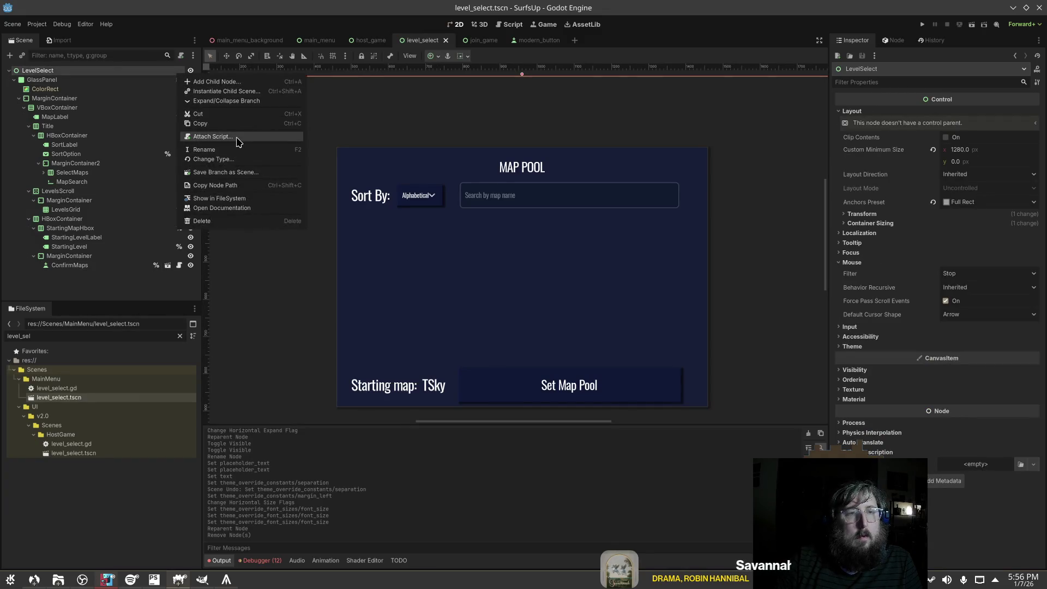